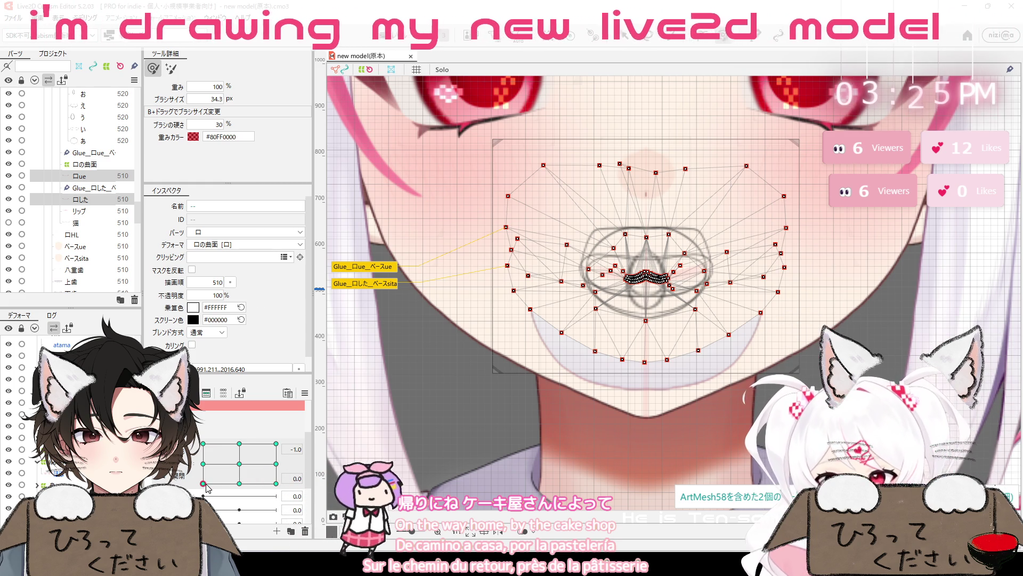
Flip between the wide-smile and small pursed mouth keyforms to compare them
left_click(239, 483)
left_click(203, 484)
left_click(239, 483)
left_click(203, 483)
left_click(239, 483)
left_click(203, 483)
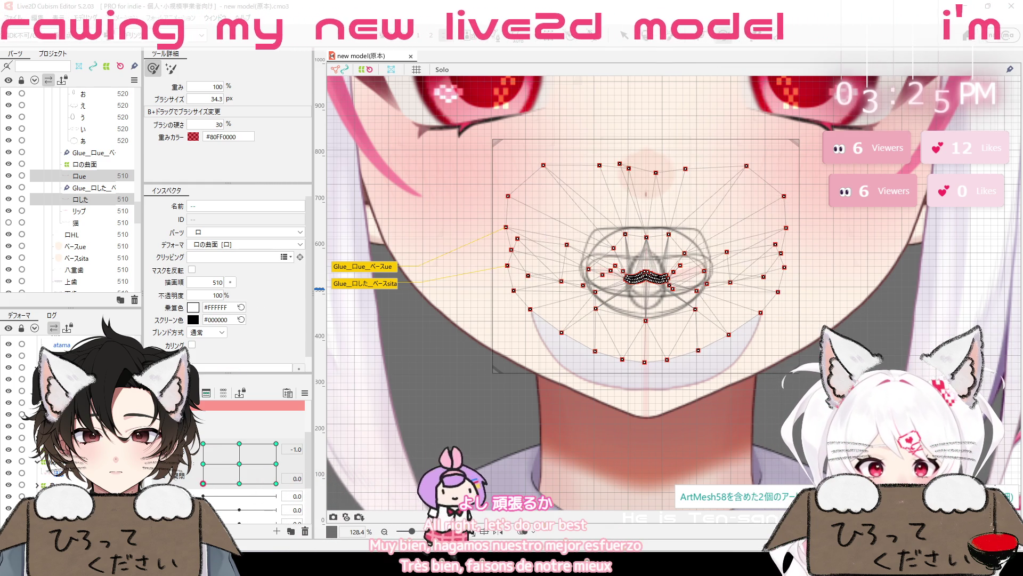
left_click(203, 483)
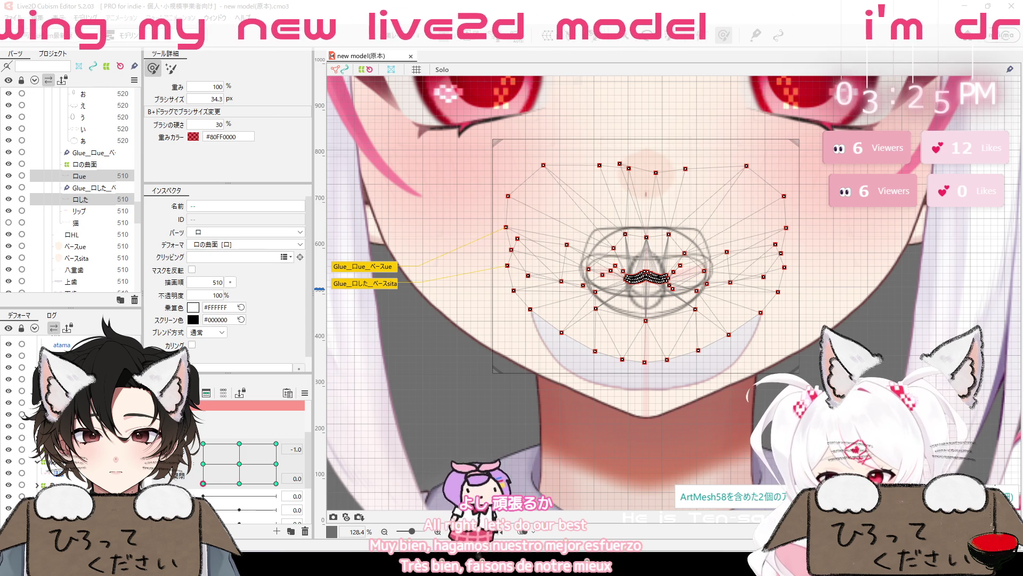
left_click(239, 483)
Give the mouth interior 口の中 a preset automatic mesh and begin a warp deformer named 口のnaka
scroll(80, 415, "down", 1)
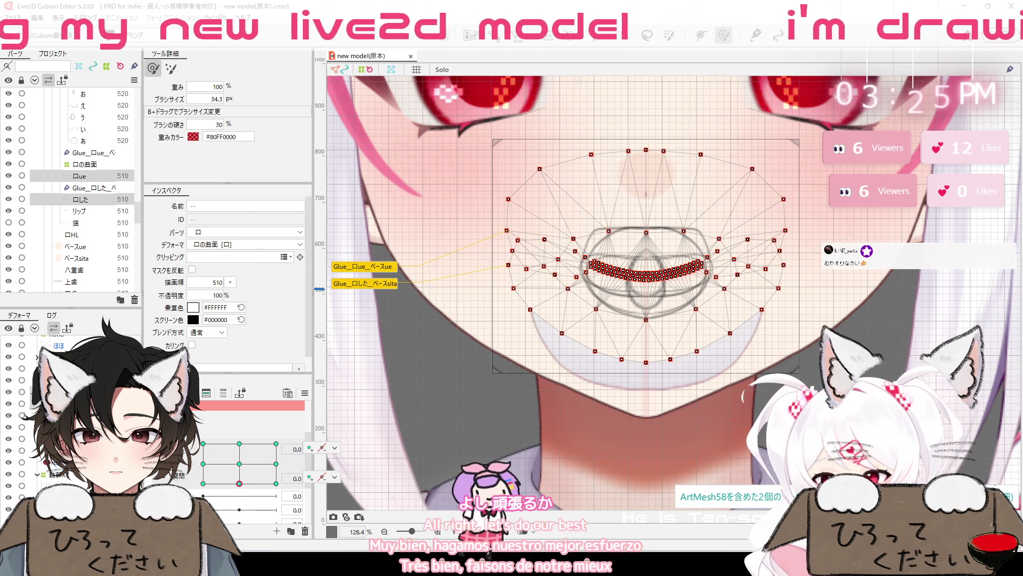
left_click(646, 273)
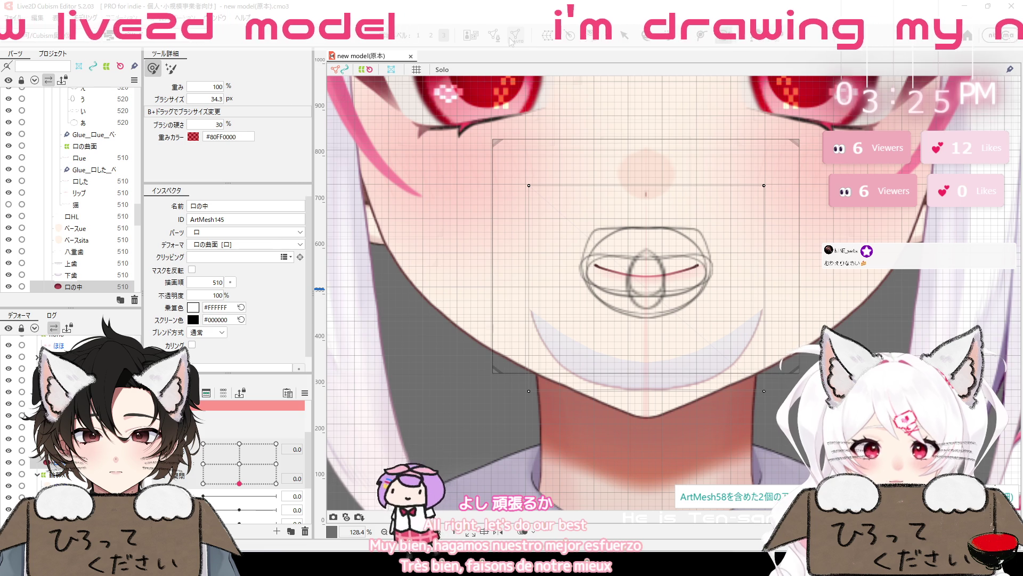
key("ctrl+shift+a")
left_click(990, 235)
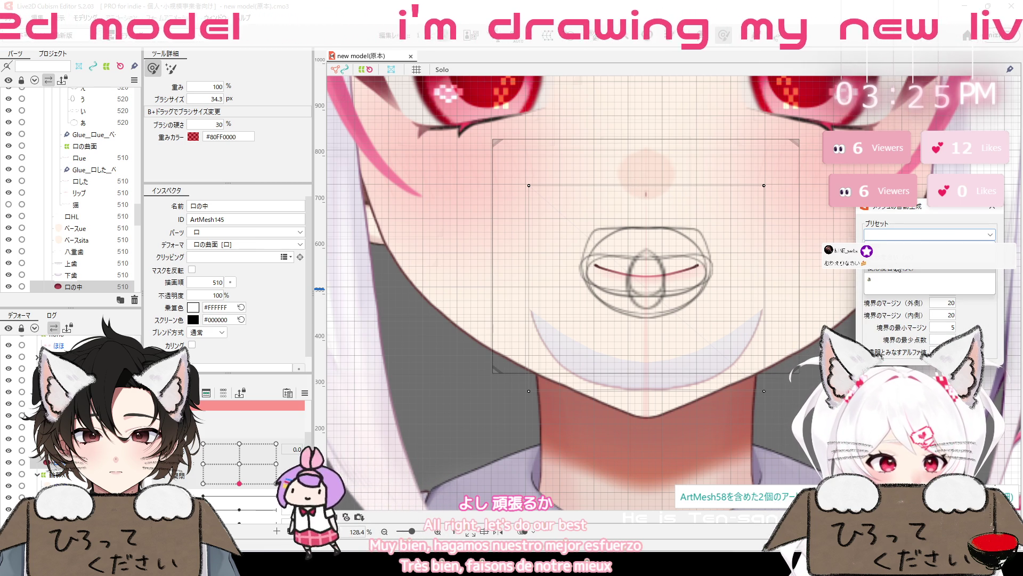
left_click(899, 273)
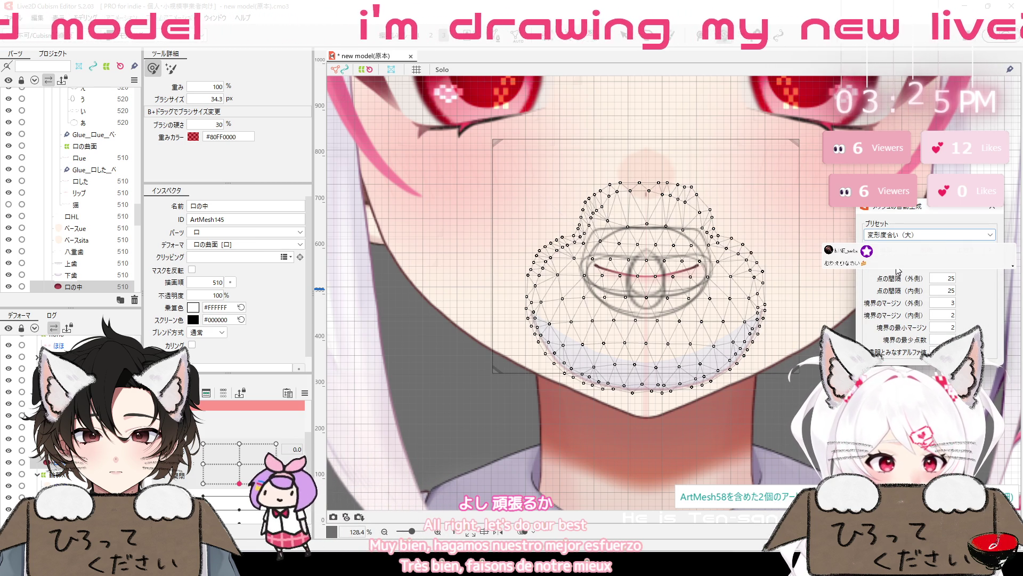
left_click(989, 208)
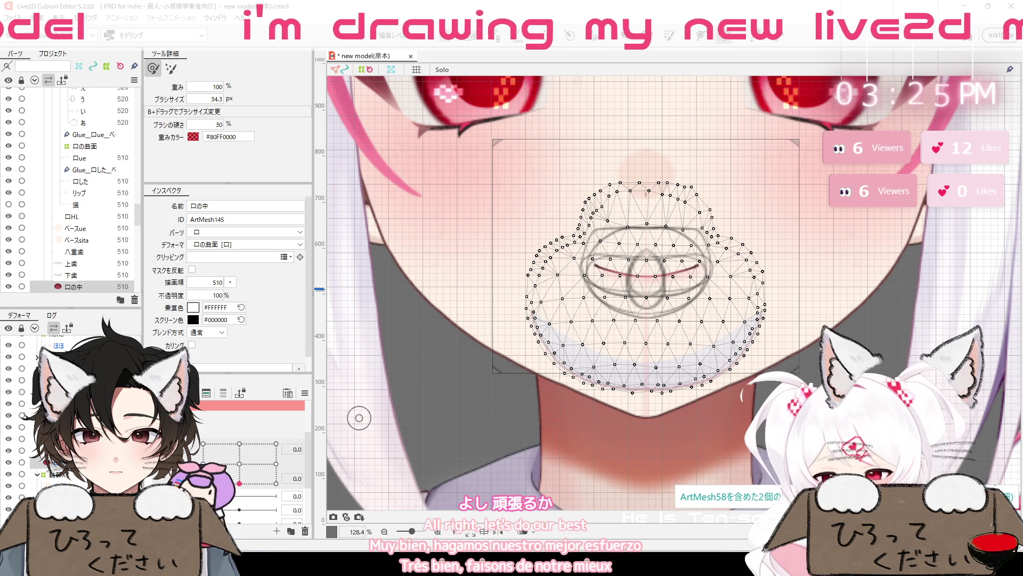
left_click(583, 41)
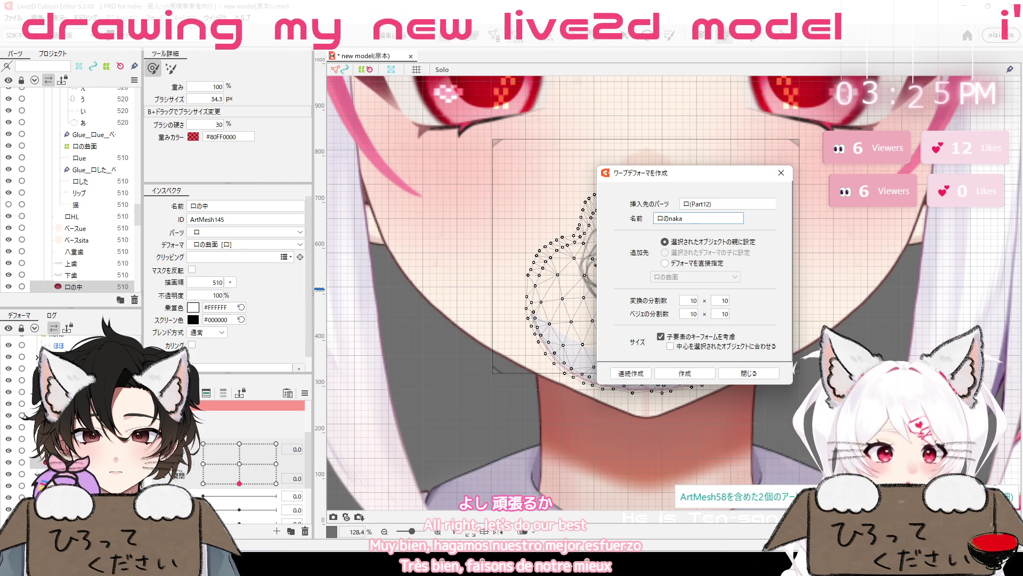
Create the 口のnaka warp deformer and preview the centre and corner mouth keyforms
left_click(711, 374)
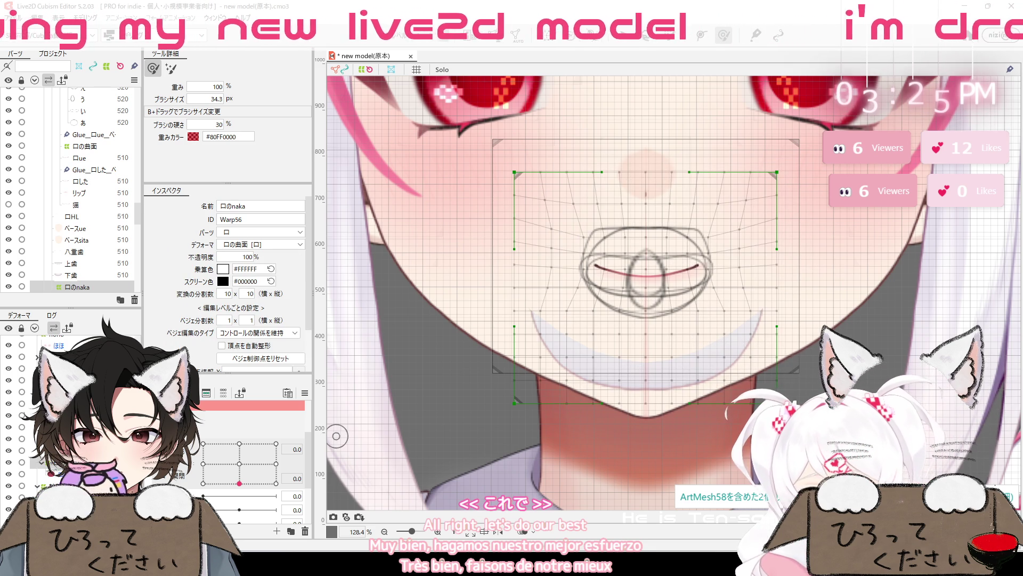
left_click(240, 464)
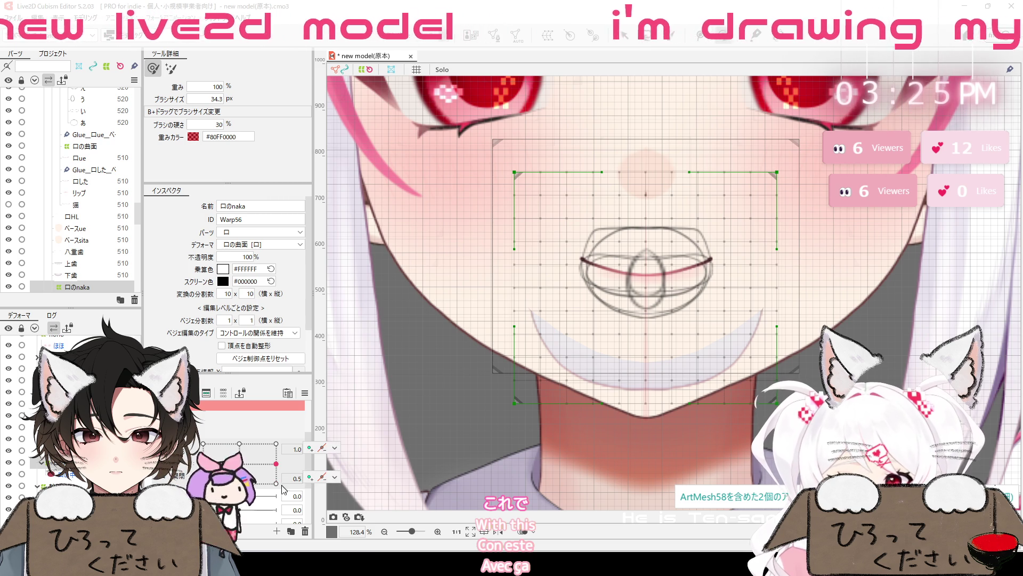
left_click(239, 464)
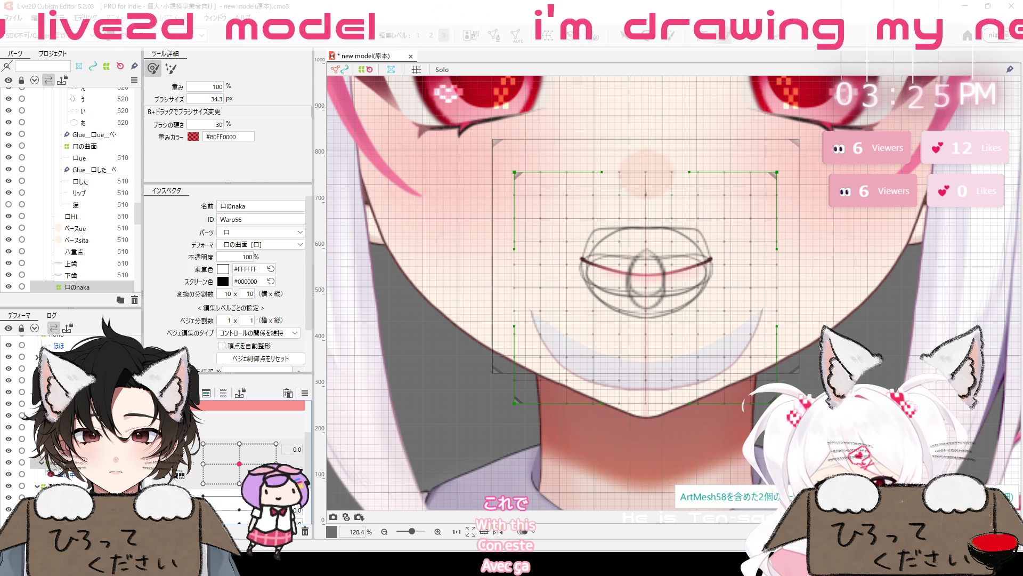
left_click(276, 484)
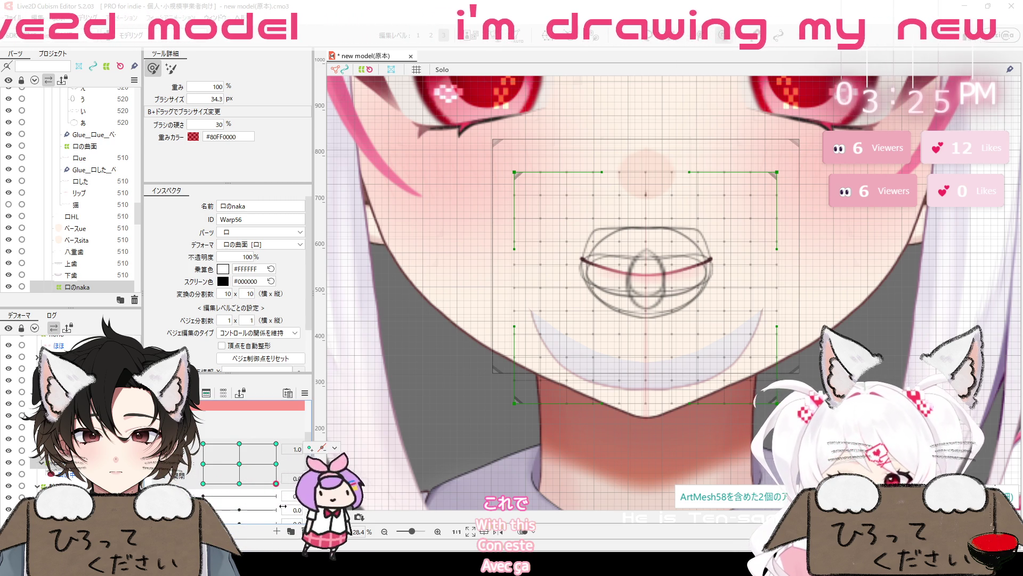
left_click(239, 483)
left_click(203, 483)
left_click(276, 483)
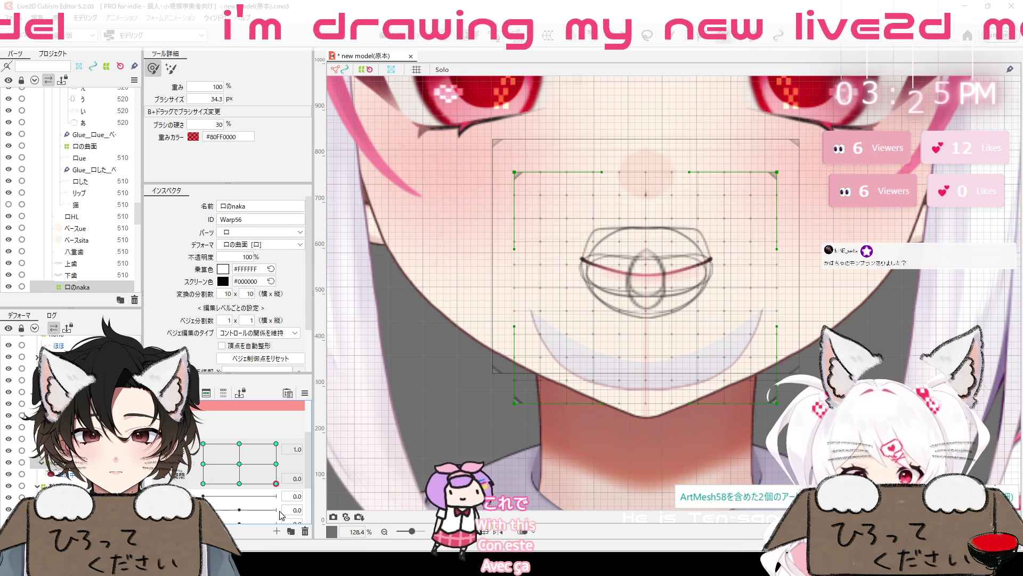
left_click(203, 483)
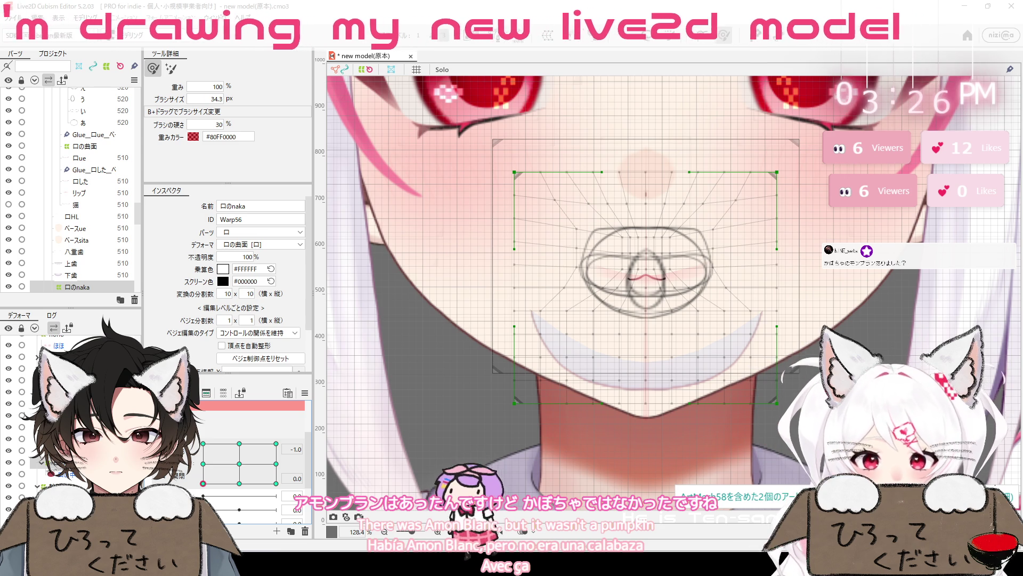
left_click(276, 444)
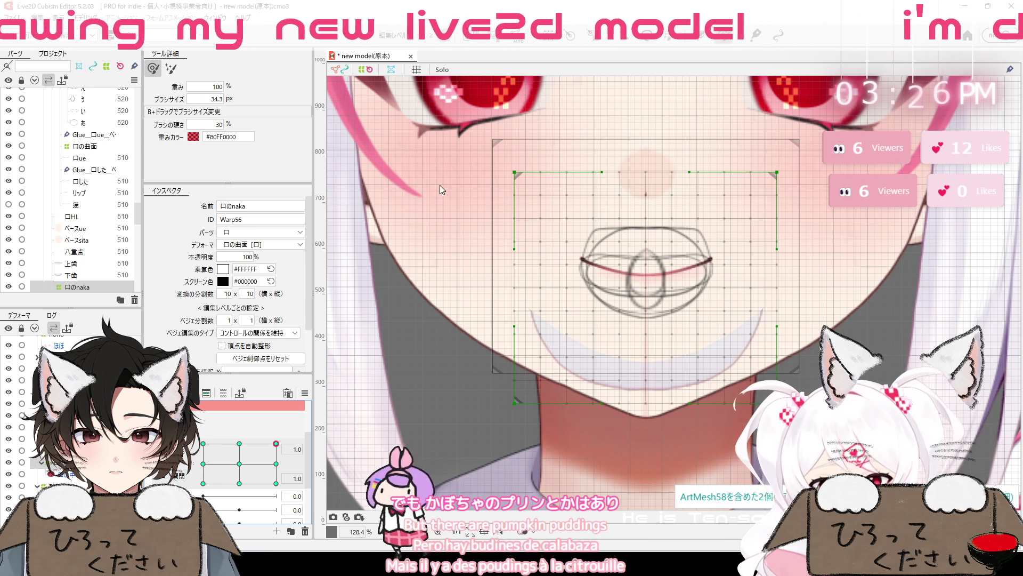
left_click(239, 484)
left_click(239, 463)
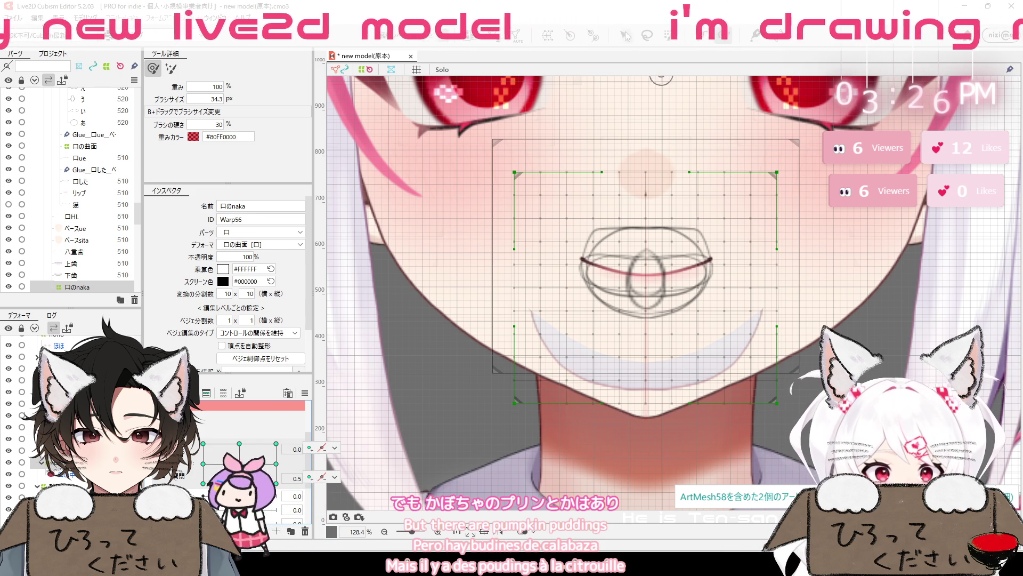
Squash the 口のnaka warp box's bottom edge up to the mouth and select 口の曲面
key("v")
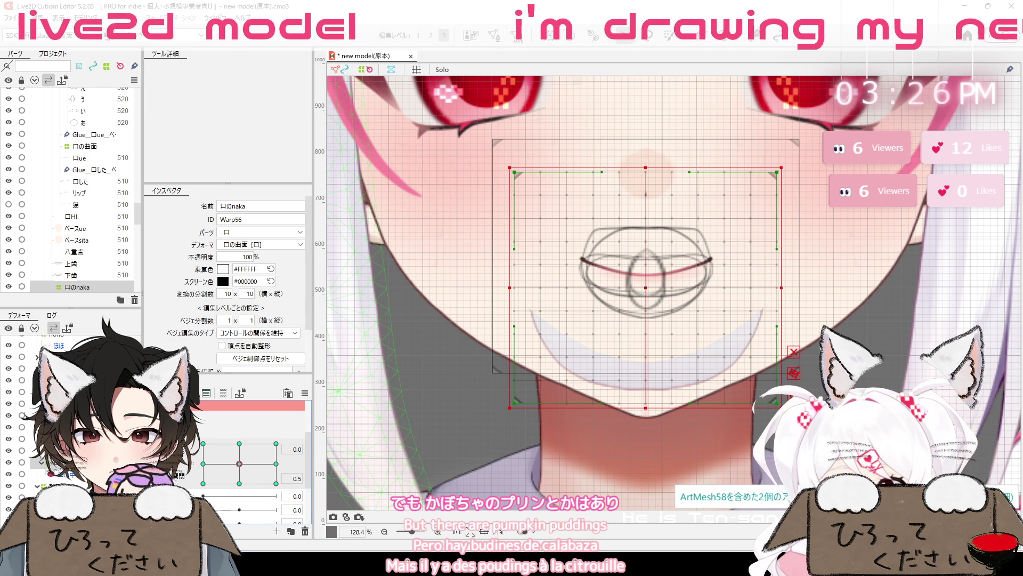
left_click_drag(645, 408, 644, 355)
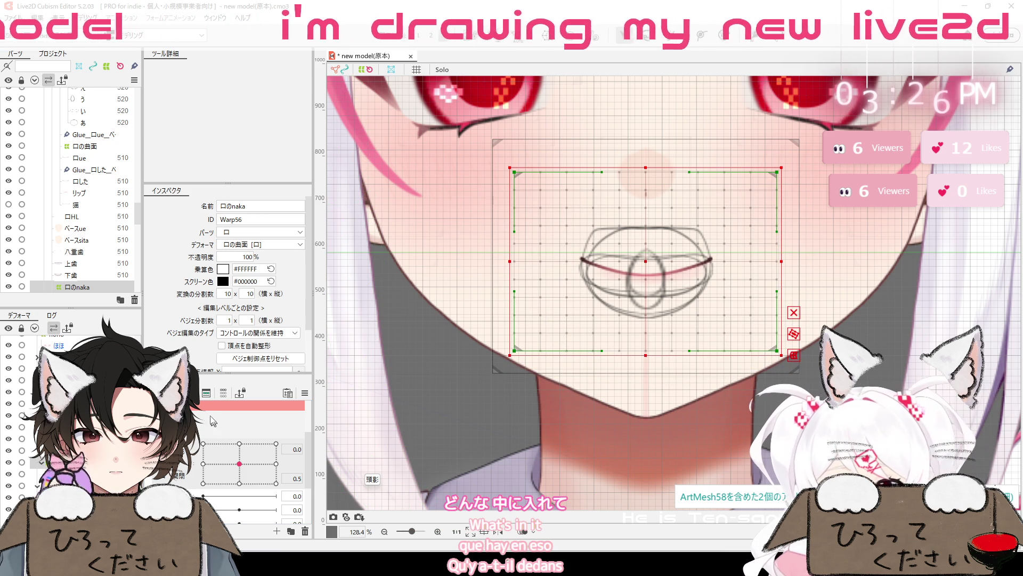
mouse_move(239, 464)
left_mouse_down()
mouse_move(331, 514)
mouse_move(15, 53)
left_mouse_up()
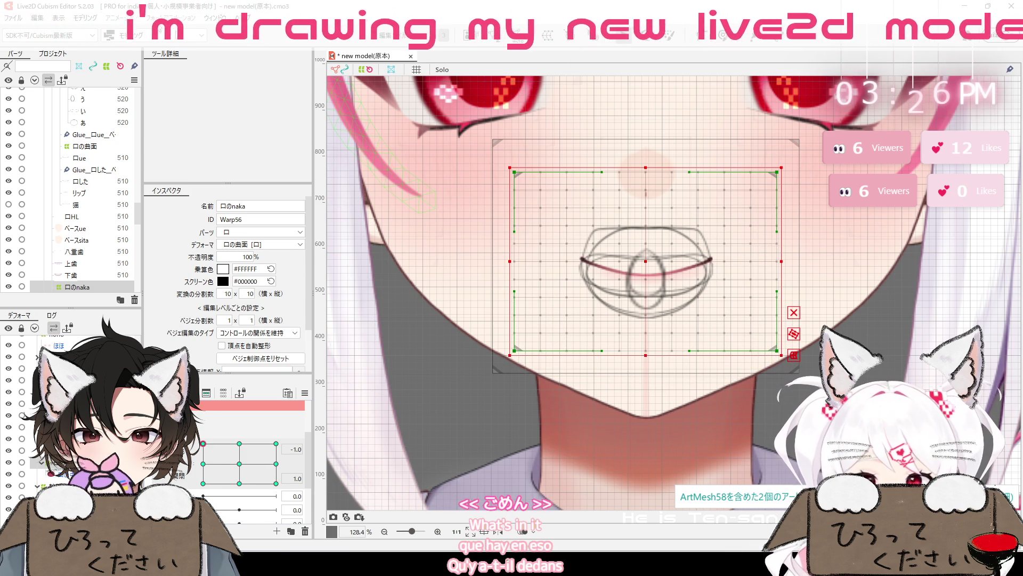
left_click(84, 146)
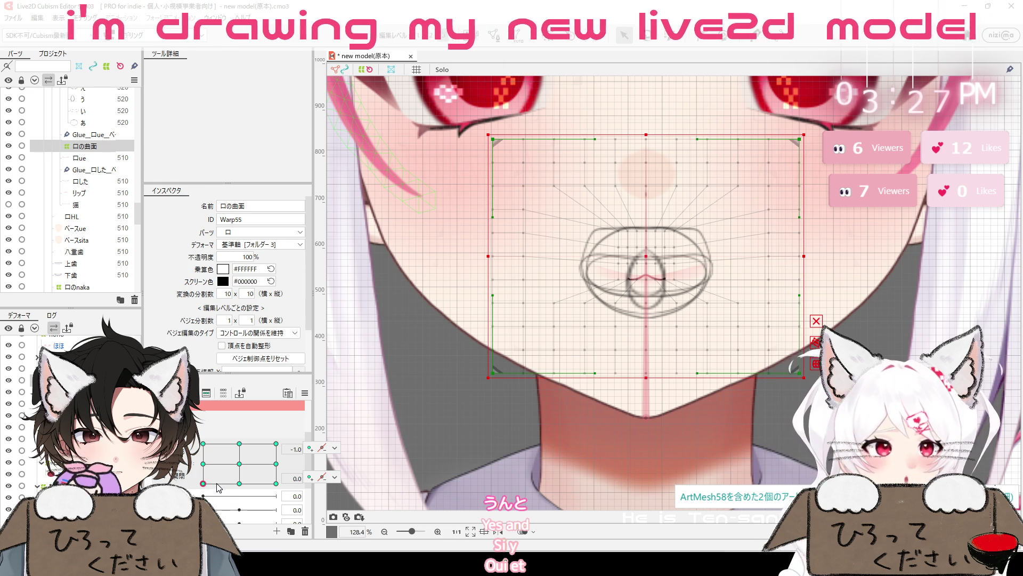
Review 口の曲面's mouth form at parameter values 0.0, 0.5 and 1.0
left_click(203, 464)
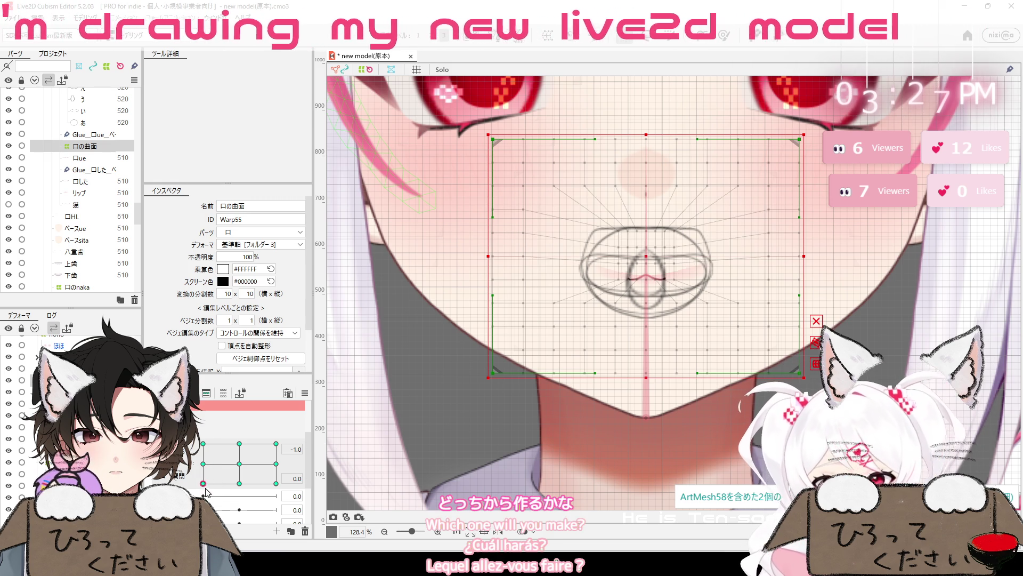
left_click(203, 483)
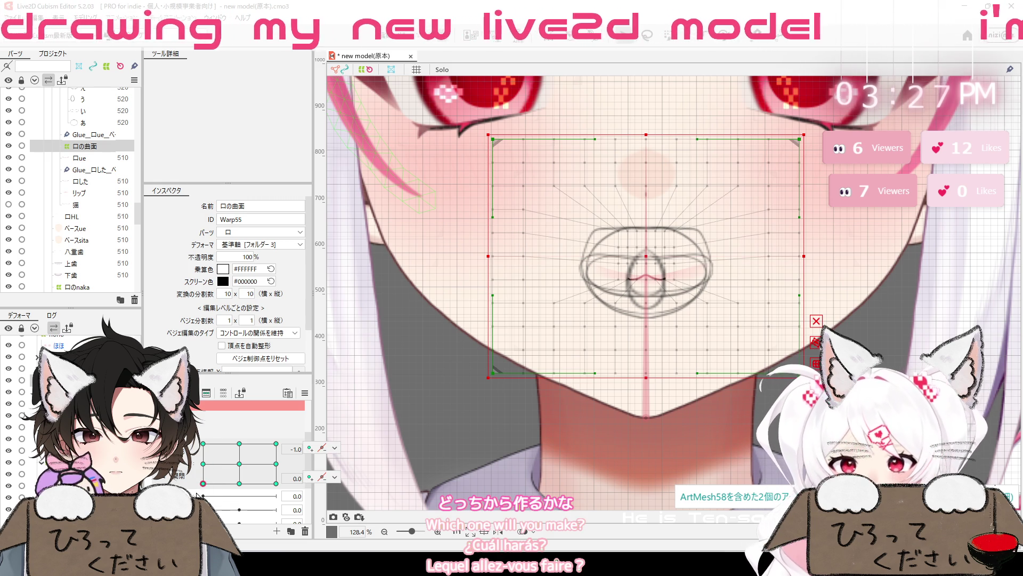
left_click(203, 464)
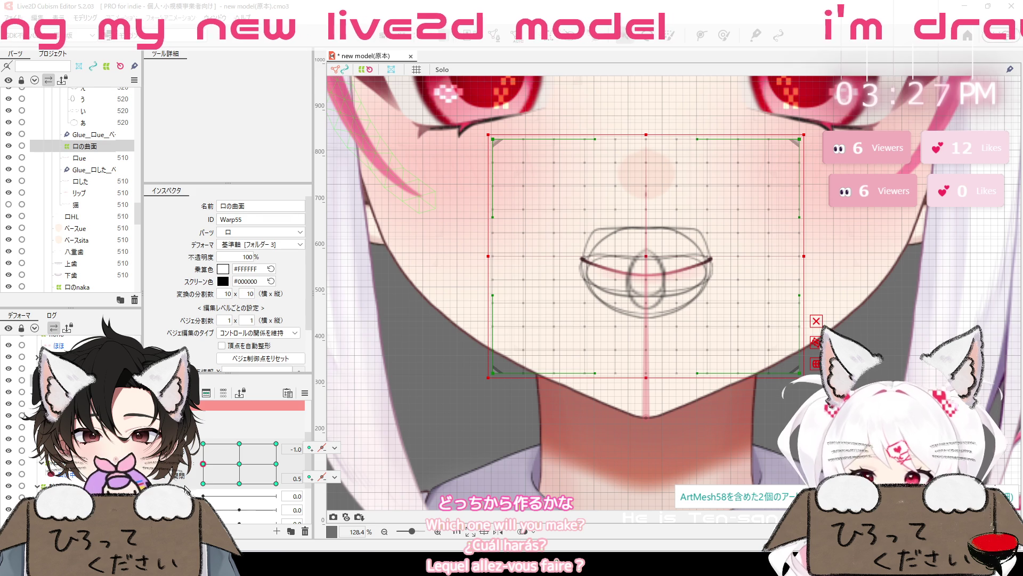
left_click(202, 483)
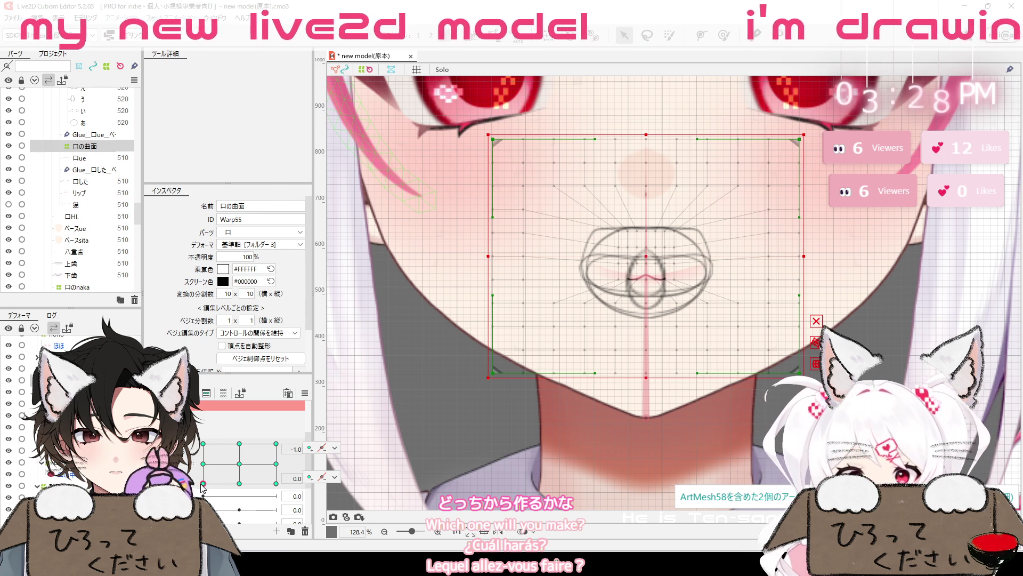
left_click(203, 464)
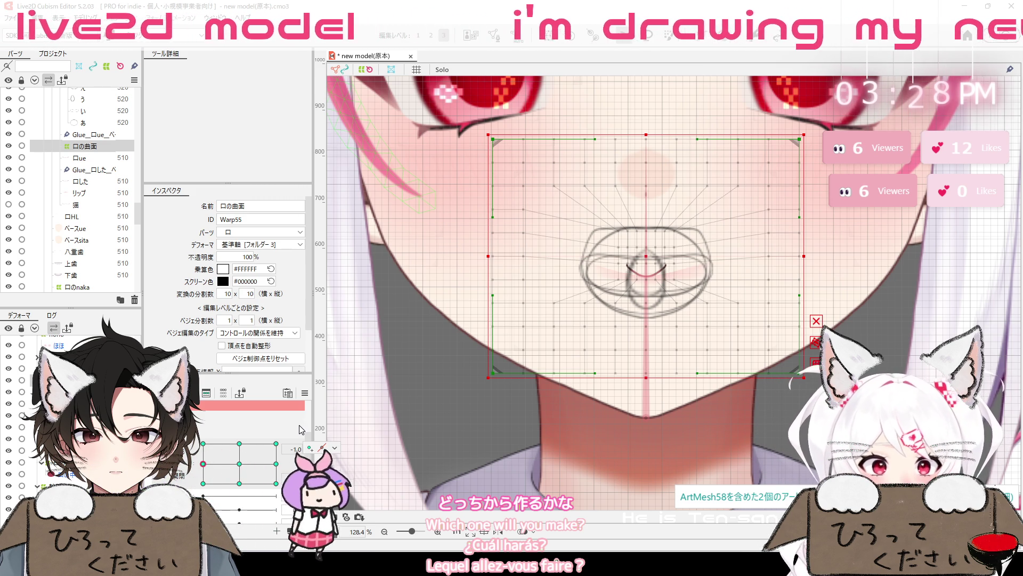
left_click(203, 444)
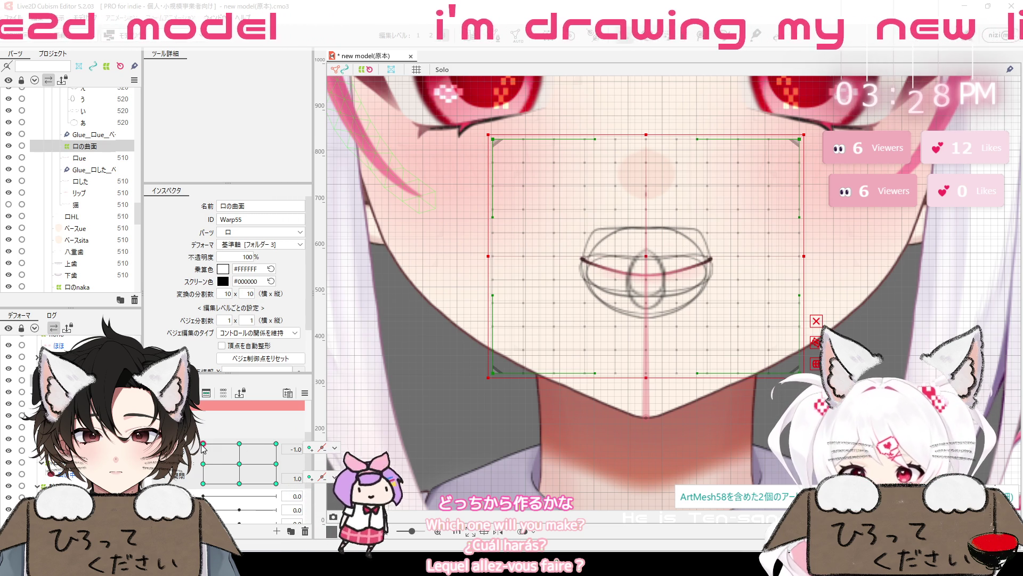
left_click(203, 464)
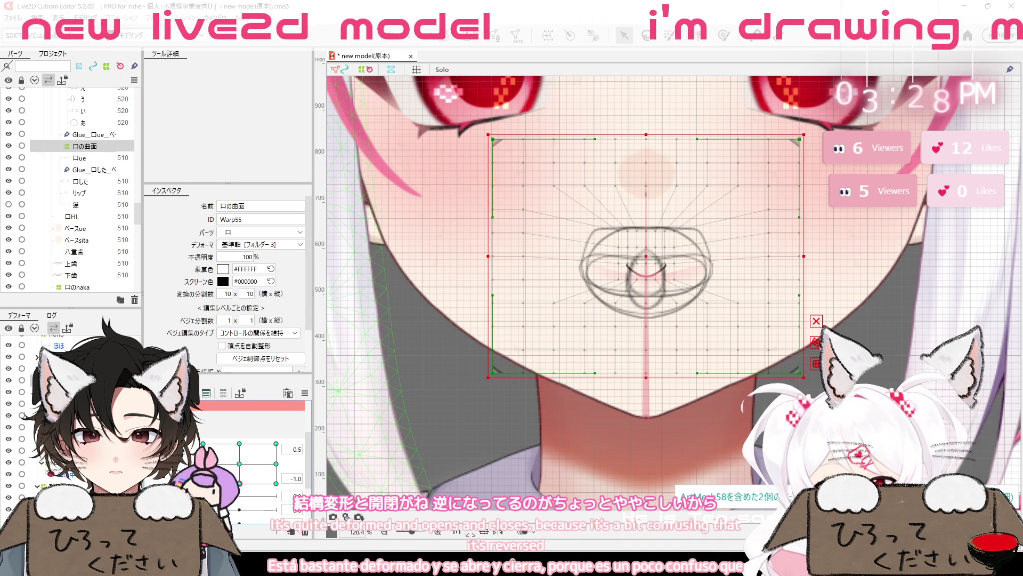
Move 変形 below 開閉, combine them into a 2D pad, and set the value to 0.2
left_click_drag(171, 445, 170, 462)
left_click(183, 467)
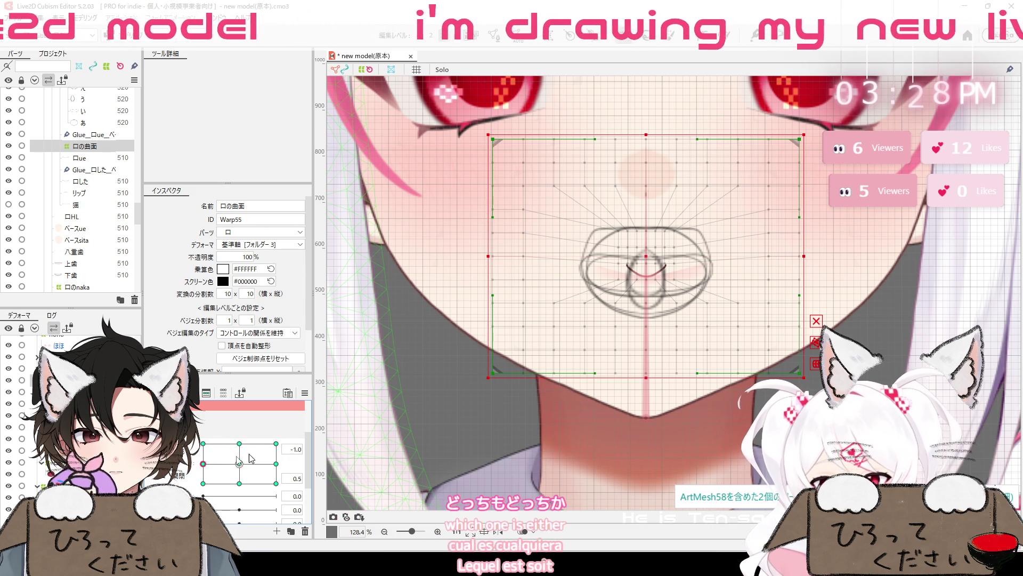
left_click_drag(205, 465, 204, 478)
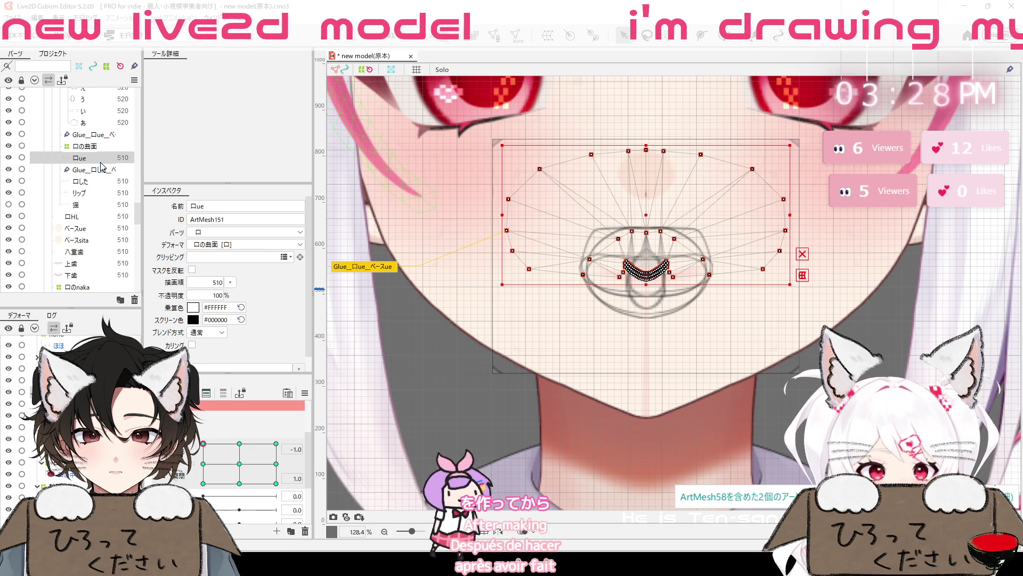
Draw a closed deformation path around the upper mouth mesh 口ue's lower curve
mouse_move(645, 293)
left_mouse_down()
mouse_move(688, 286)
mouse_move(673, 262)
left_mouse_up()
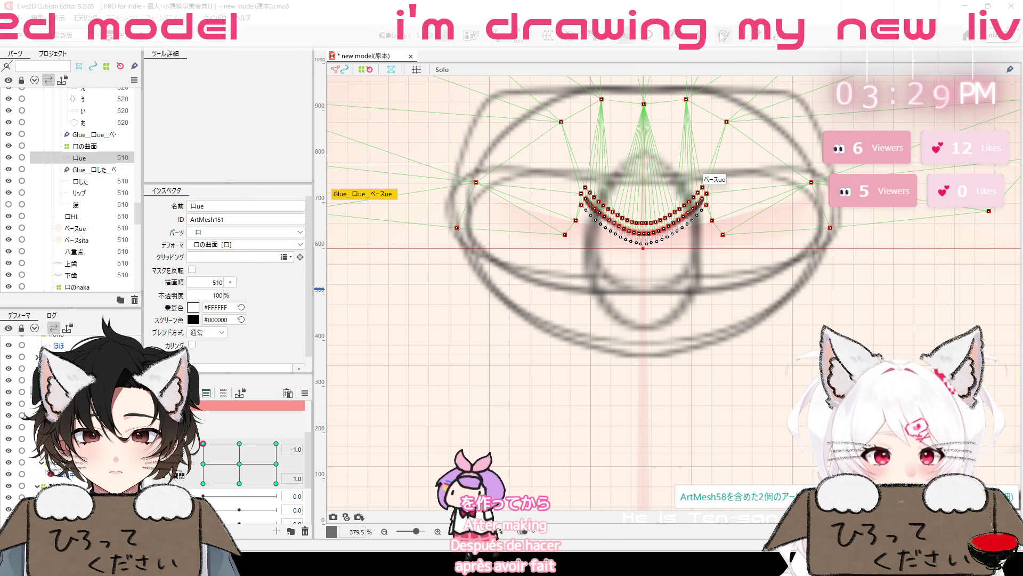
left_click(671, 38)
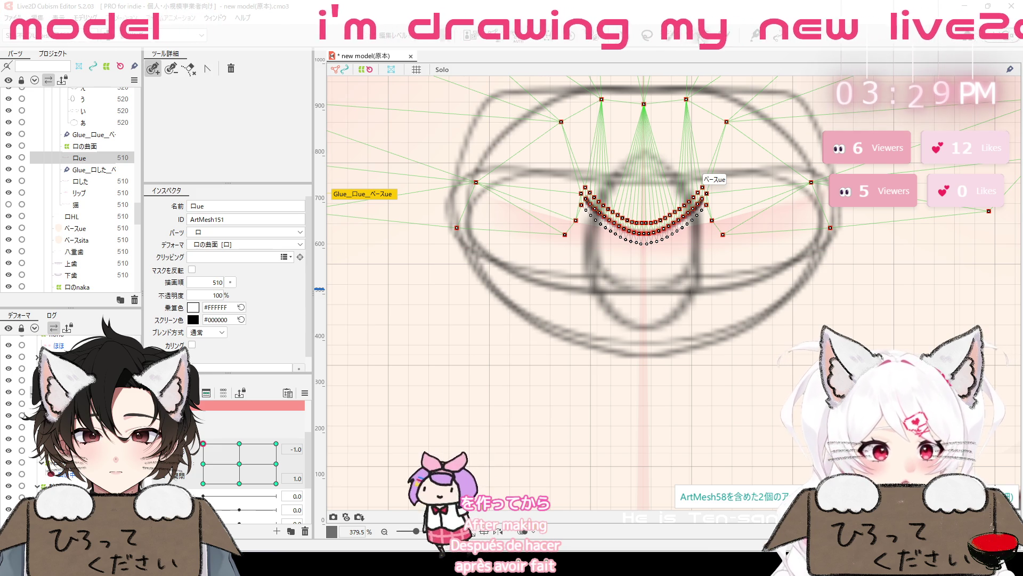
left_click(585, 198)
left_click(601, 213)
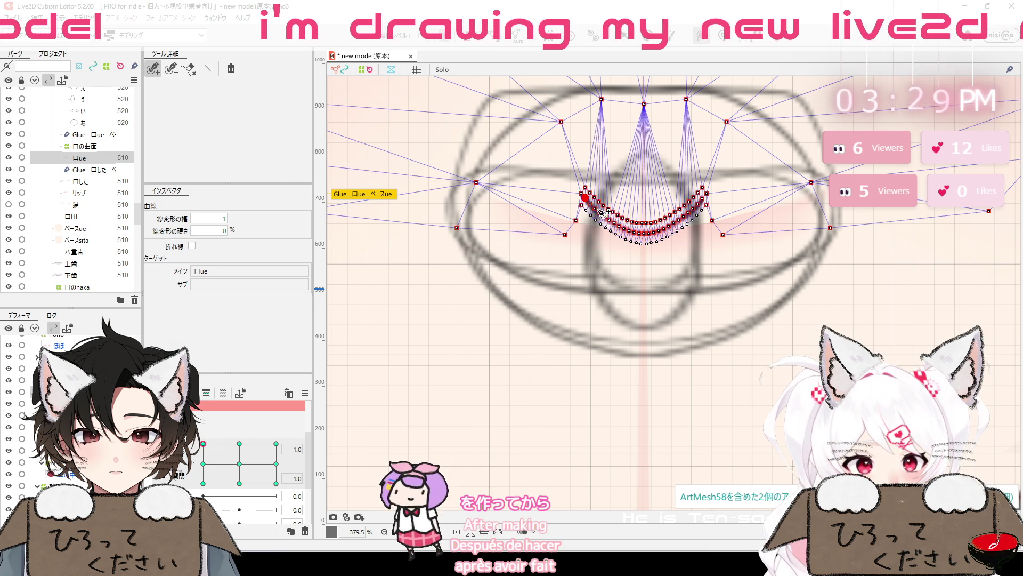
left_click(628, 230)
left_click(643, 233)
left_click(661, 230)
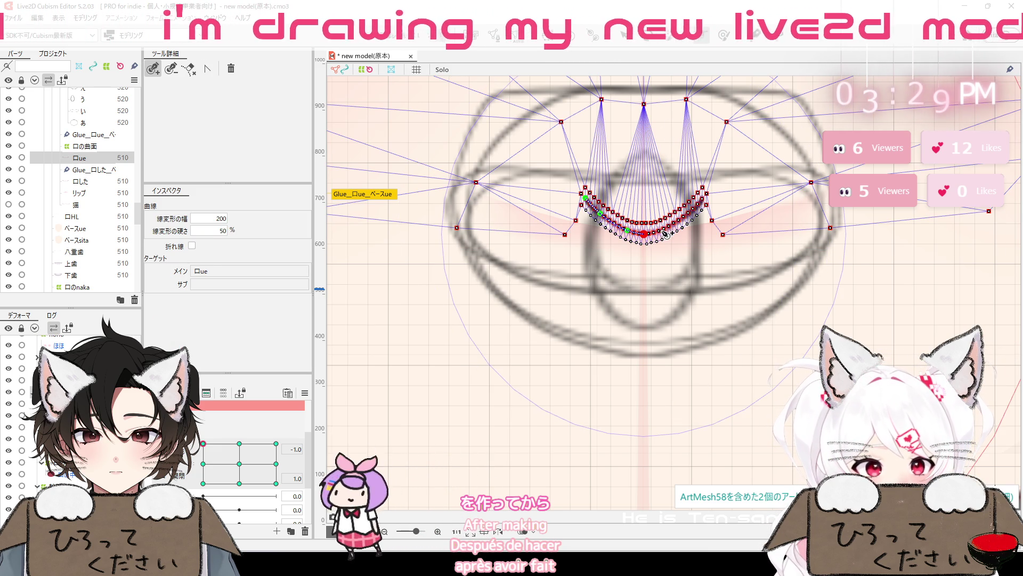
left_click(693, 209)
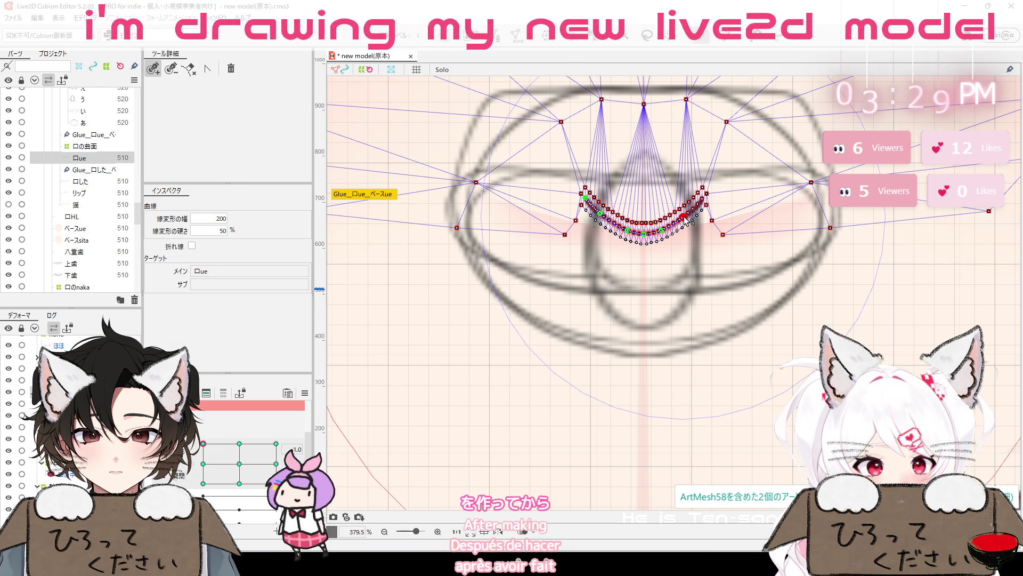
left_click(703, 198)
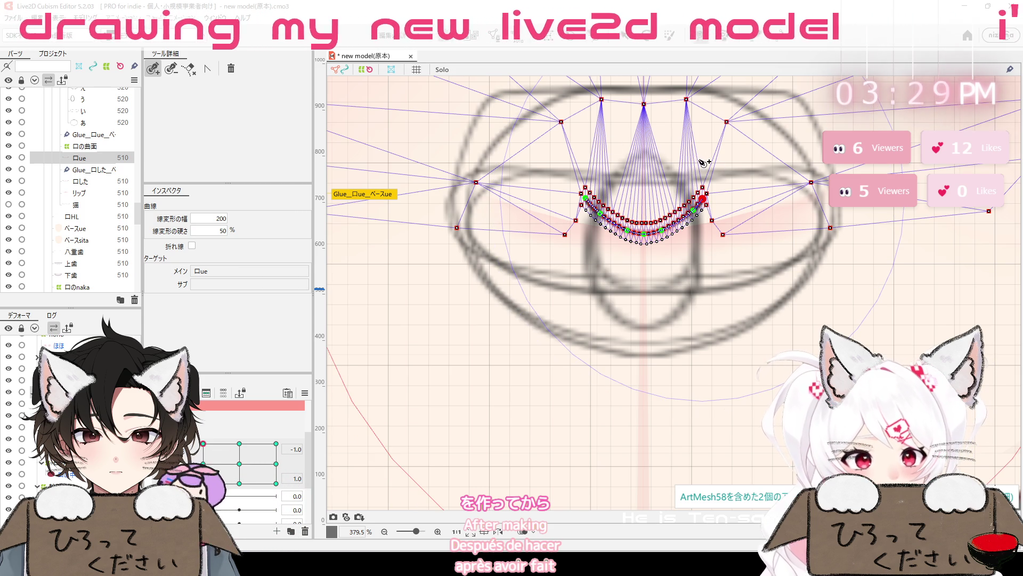
left_click(657, 146)
left_click(609, 155)
left_click(587, 197)
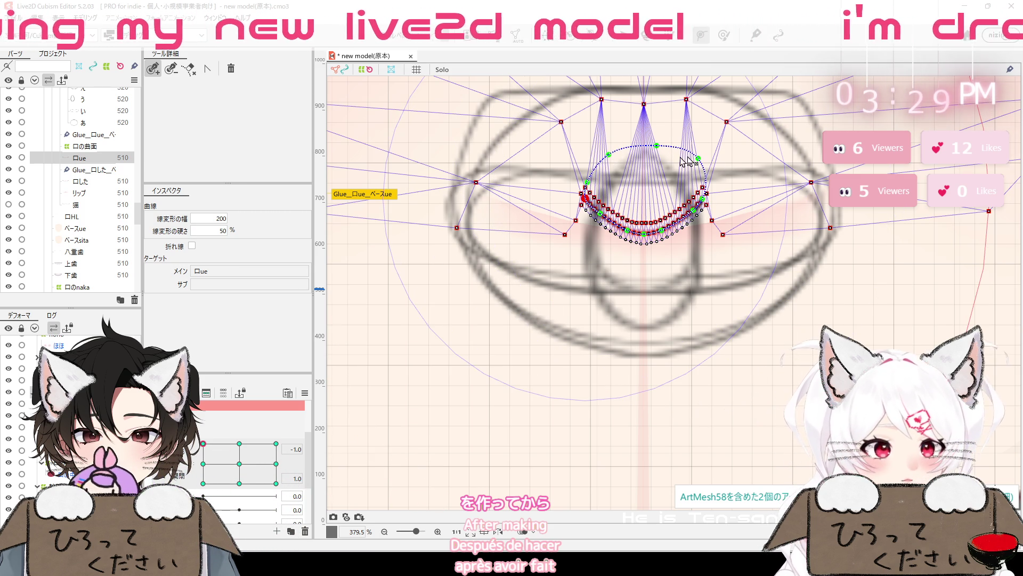
Raise path points and mesh vertices to arch 口ue's lower edge into a peak
left_click(587, 178)
left_click_drag(609, 155, 650, 142)
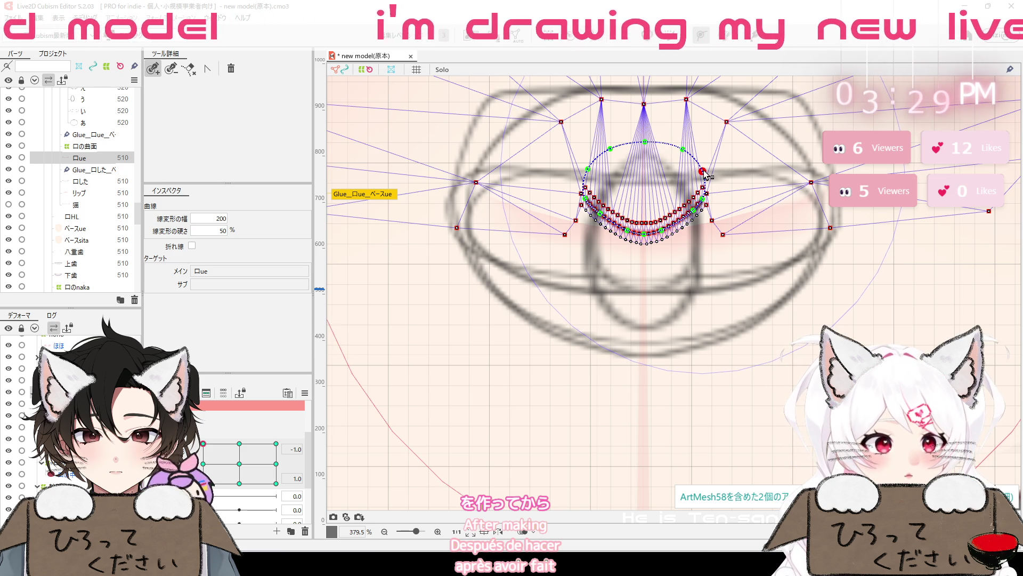
key("v")
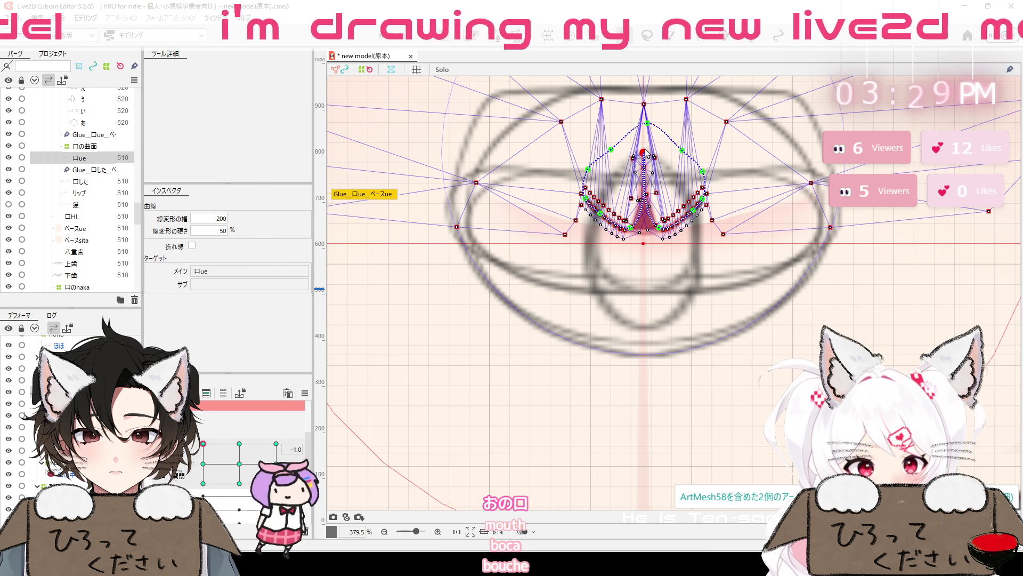
mouse_move(633, 234)
left_mouse_down()
mouse_move(605, 204)
mouse_move(669, 182)
mouse_move(673, 169)
left_mouse_up()
left_click_drag(695, 216, 703, 194)
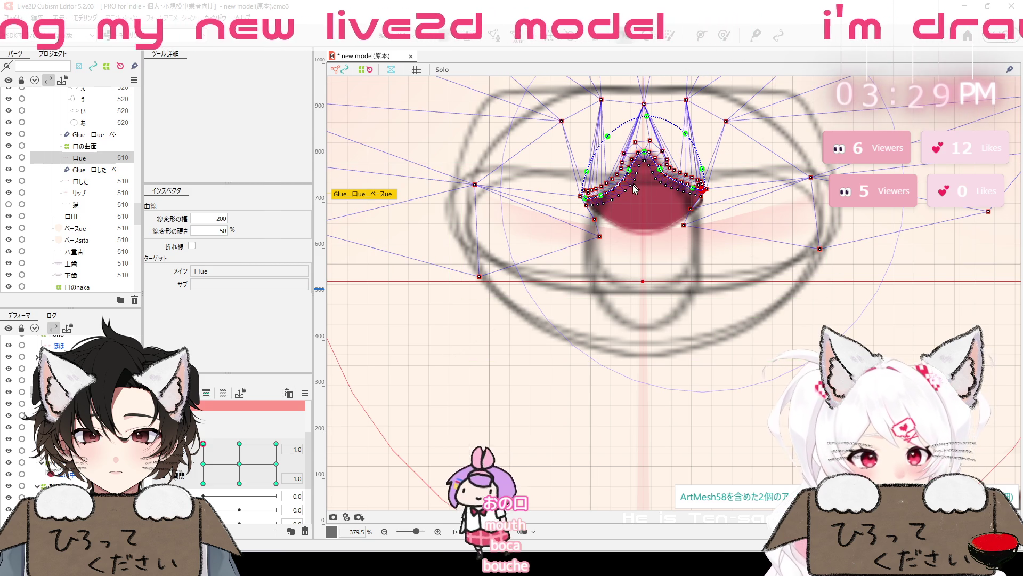
left_click_drag(628, 176, 609, 201)
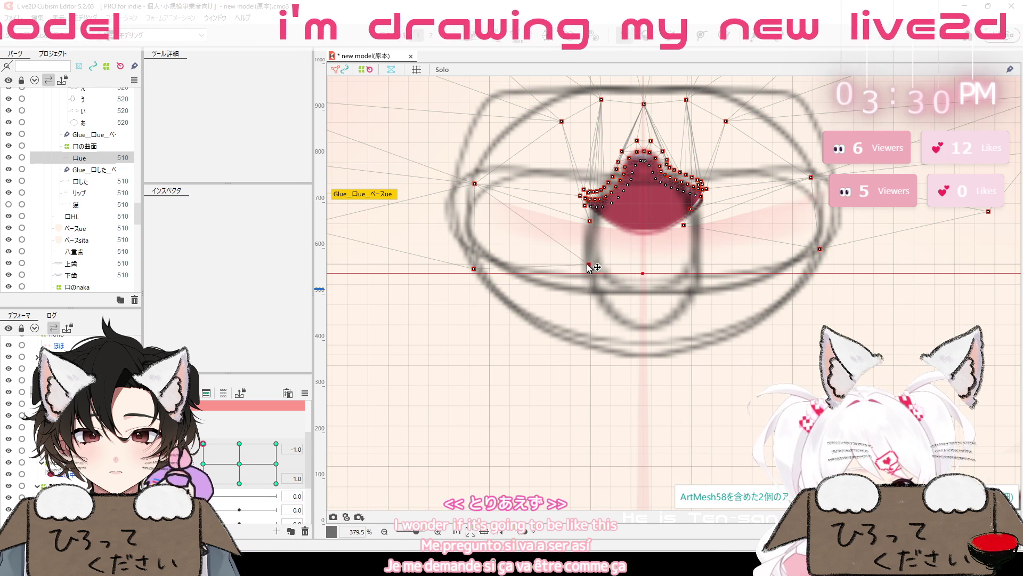
left_click_drag(528, 254, 518, 258)
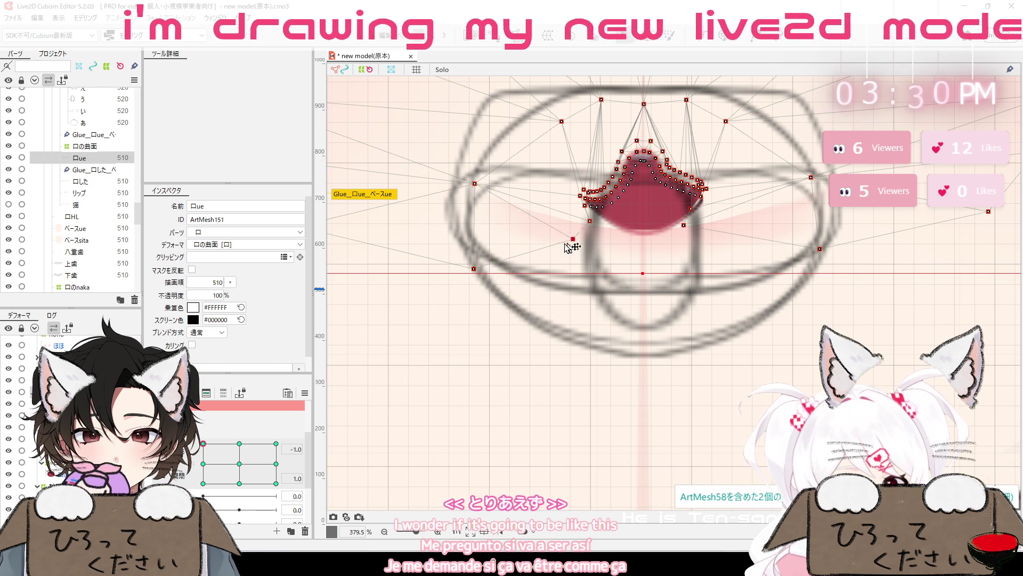
left_click_drag(530, 224, 552, 225)
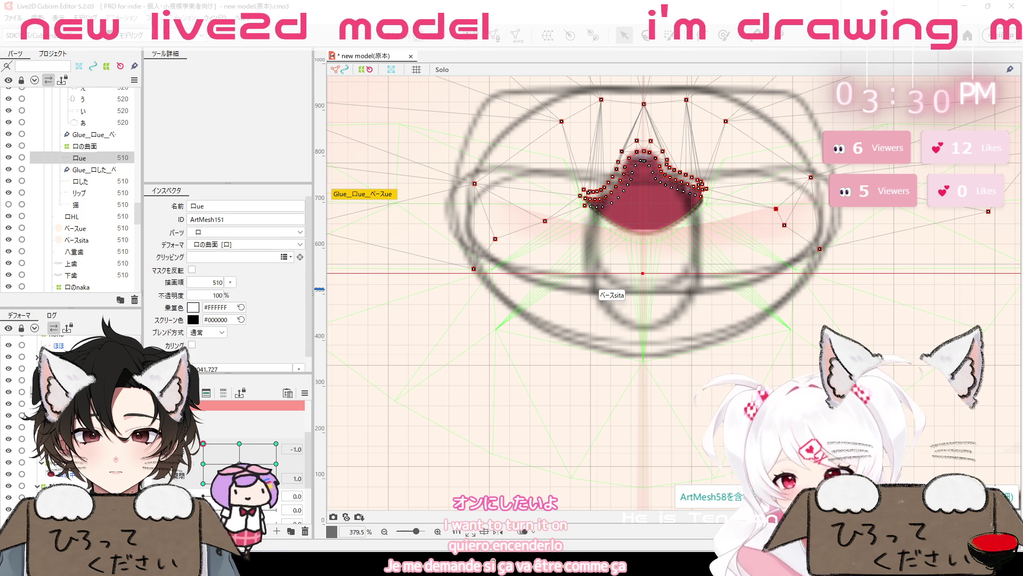
left_click(645, 234)
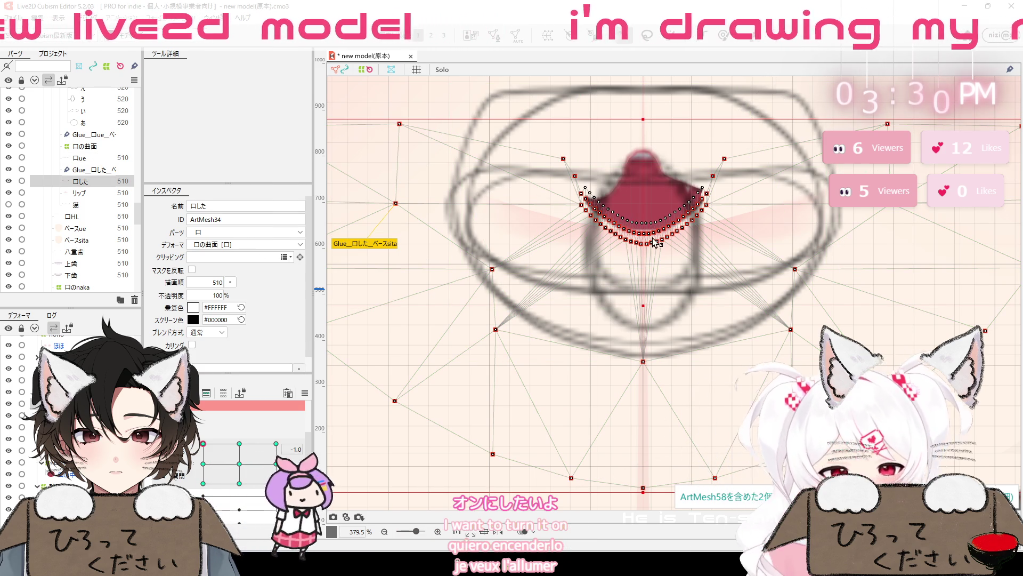
Paint glue weight across 口した, then lasso its vertices and drag them down
left_click(729, 35)
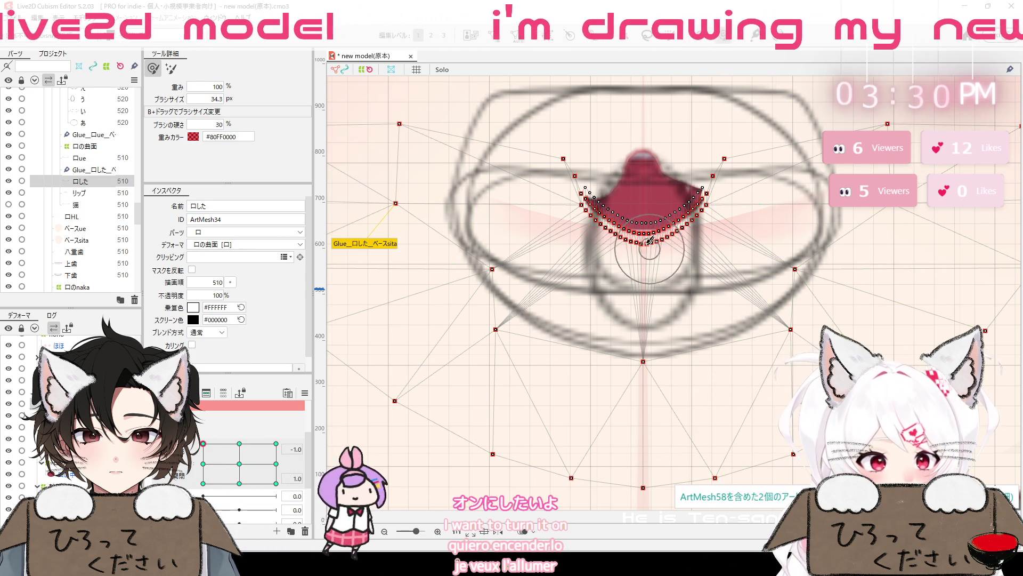
left_click_drag(663, 288, 650, 224)
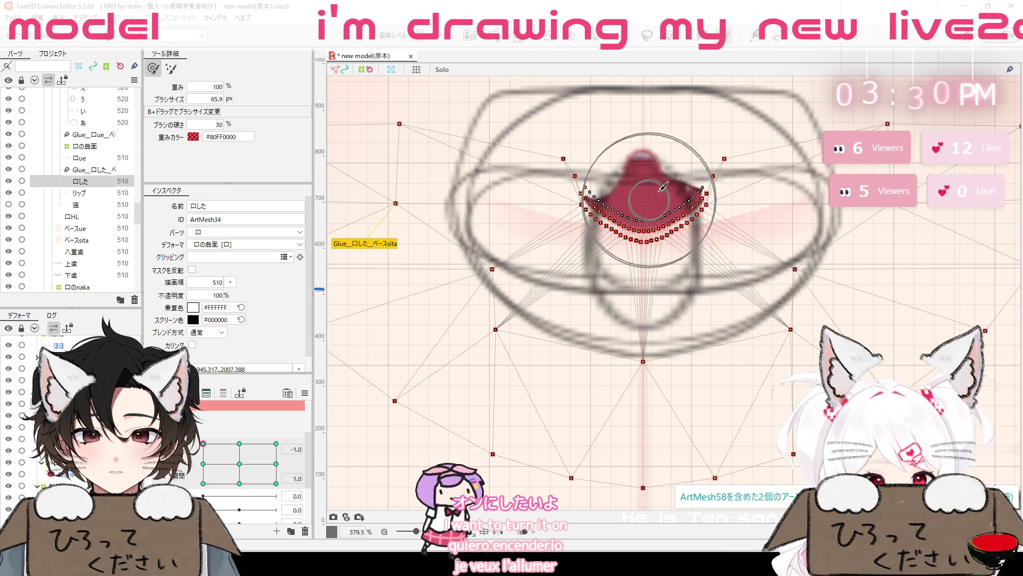
left_click(624, 35)
left_click_drag(608, 183, 715, 214)
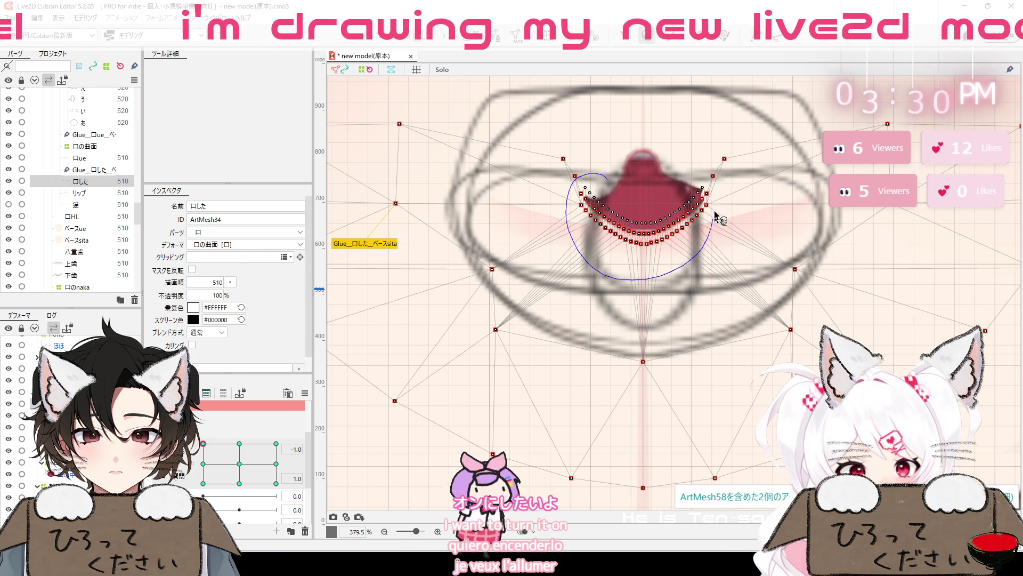
left_click_drag(670, 183, 666, 181)
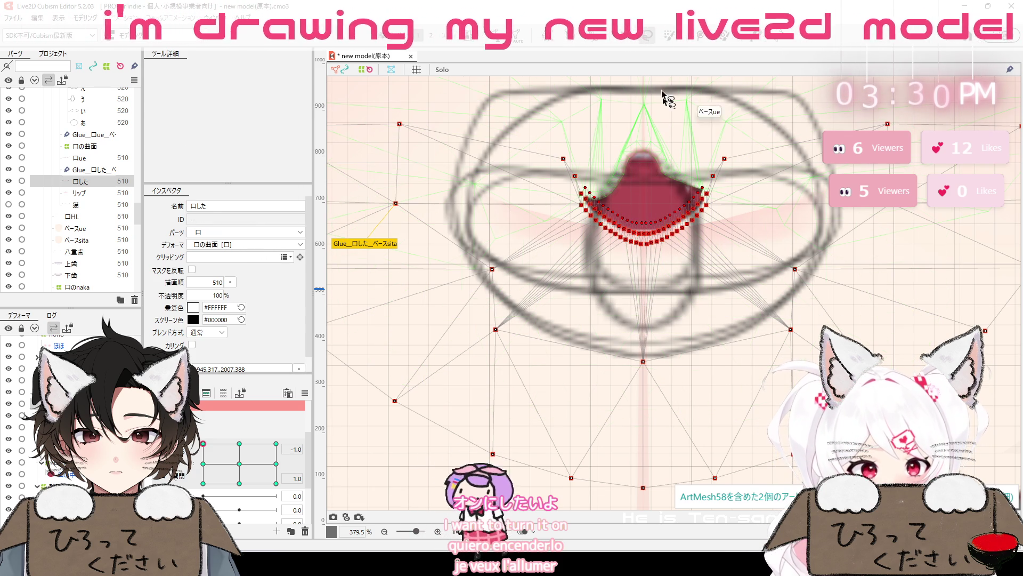
left_click_drag(644, 223, 645, 320)
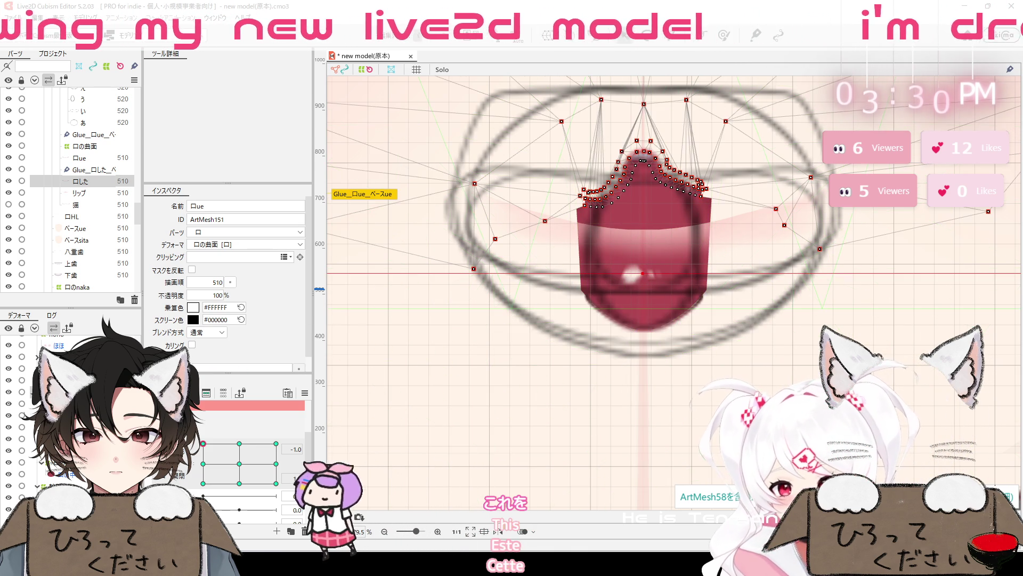
Select 口ue and brush glue weight over the mouth's right and left sides
left_click(580, 261)
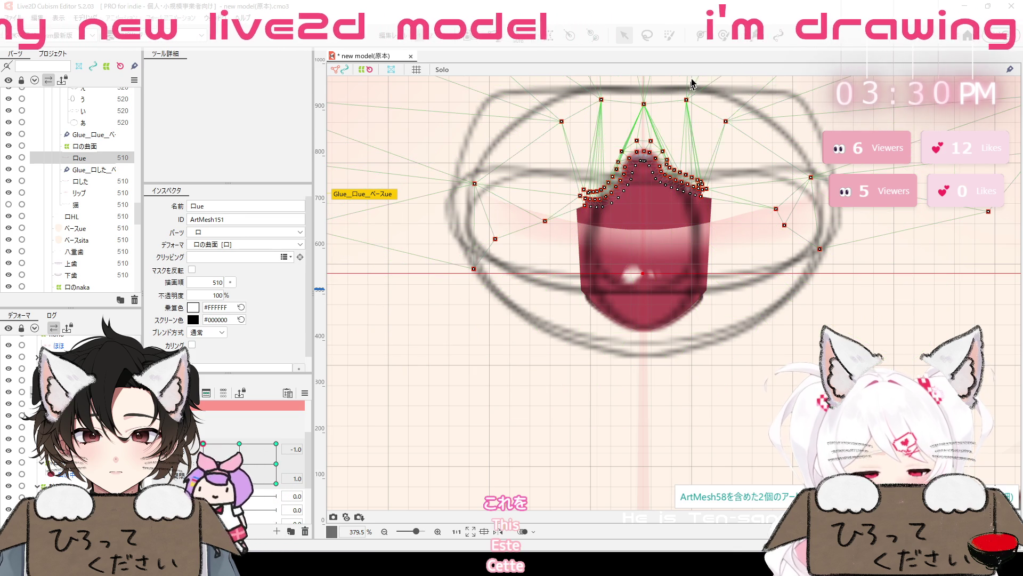
left_click(725, 35)
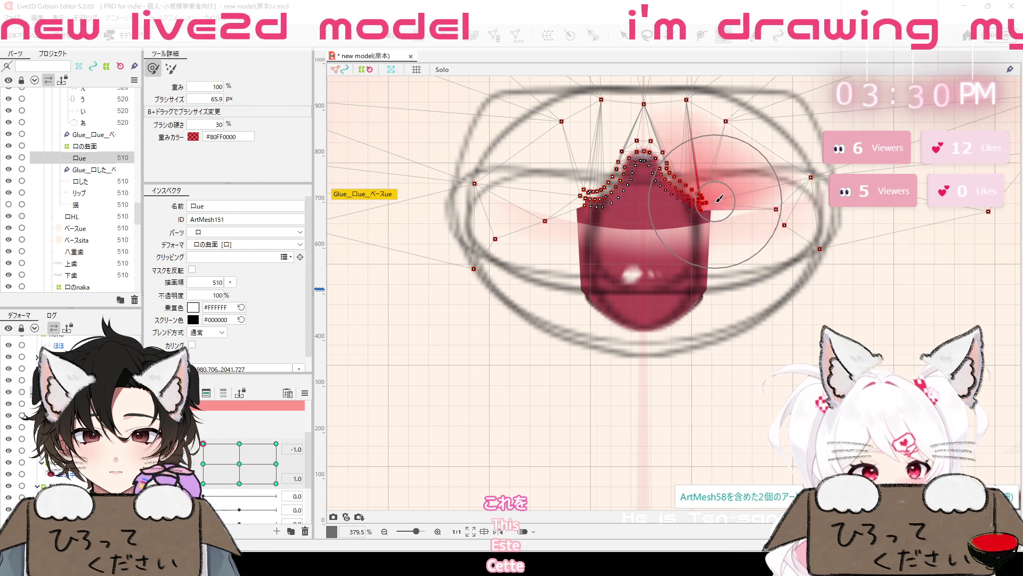
left_click_drag(733, 254, 731, 271)
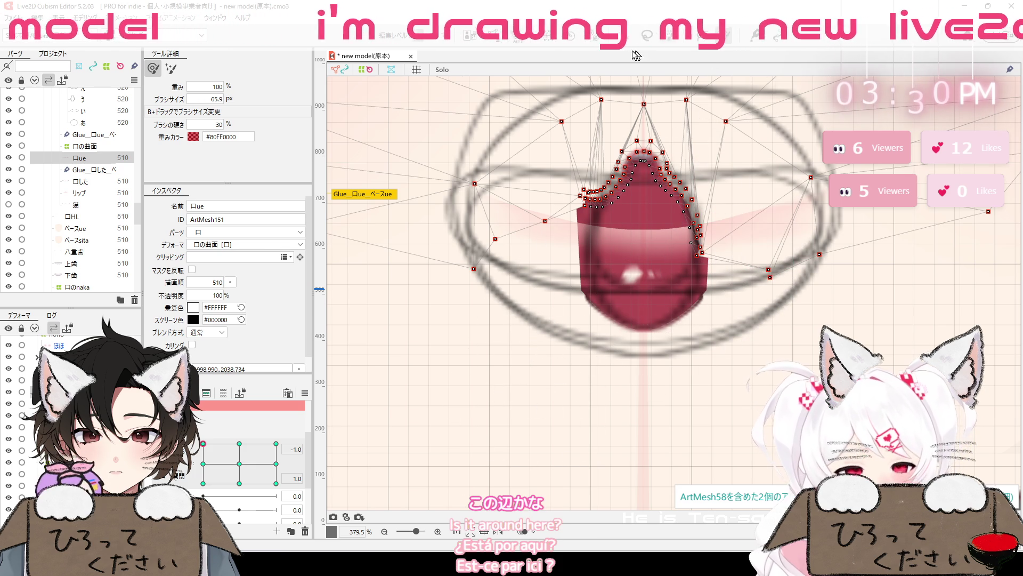
mouse_move(544, 248)
left_mouse_down()
mouse_move(585, 279)
mouse_move(655, 257)
left_mouse_up()
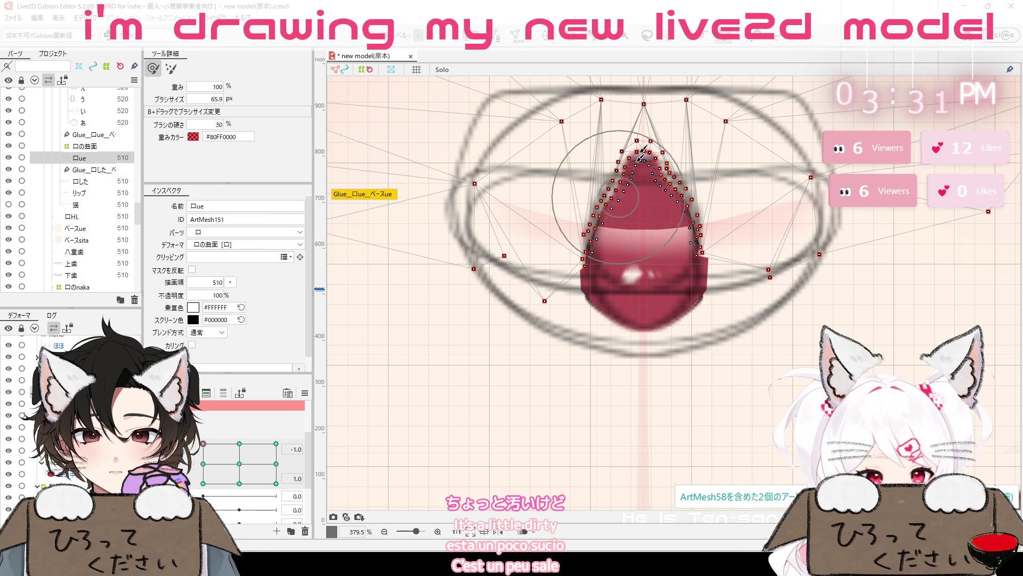
Zoom and pan to frame the top of the 口ue mesh
scroll(613, 196, "up", 3)
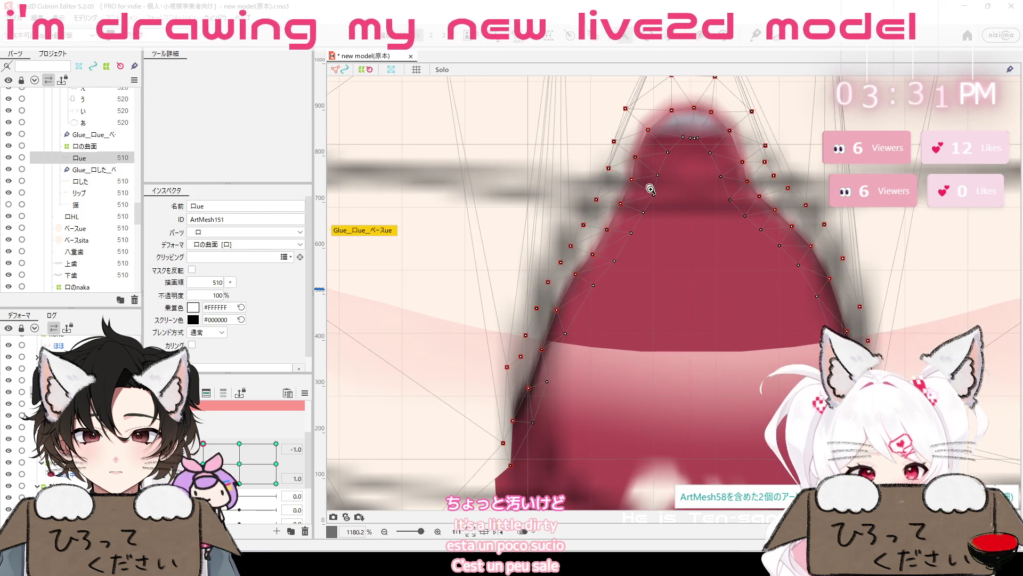
scroll(613, 196, "up", 4)
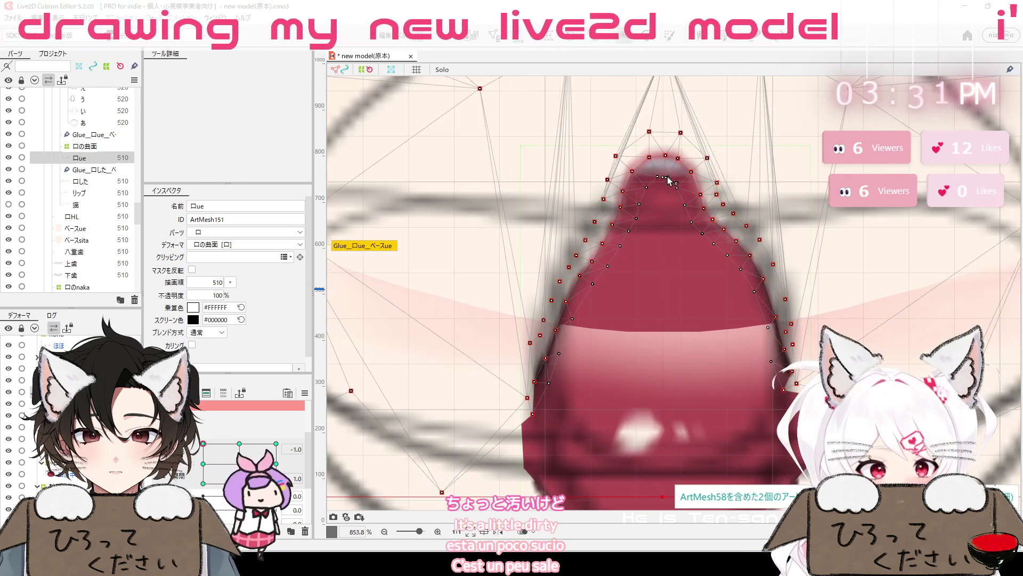
left_click_drag(680, 246, 700, 237)
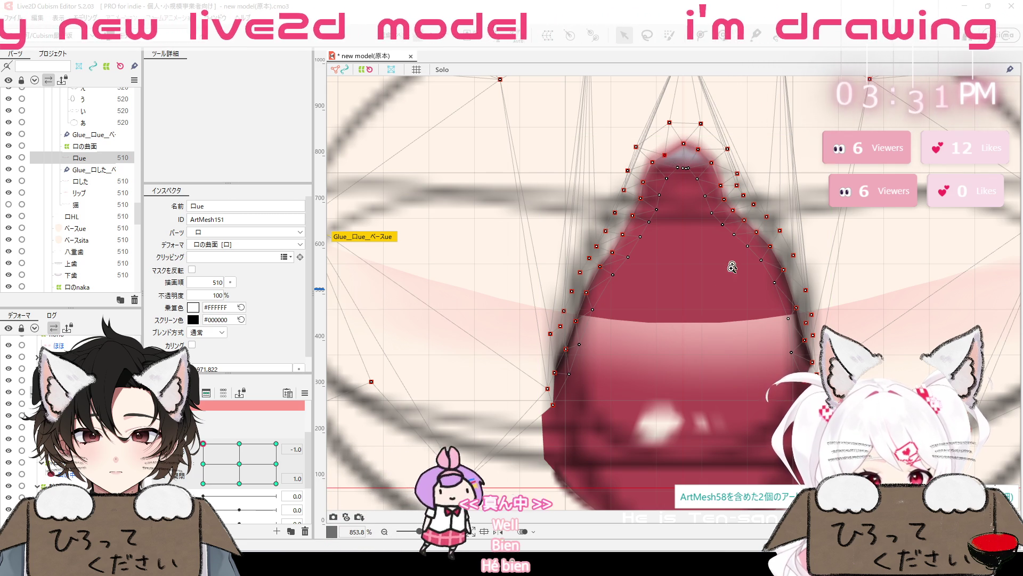
scroll(731, 266, "down", 5)
left_click_drag(711, 287, 642, 240)
scroll(613, 129, "up", 4)
scroll(610, 114, "up", 2)
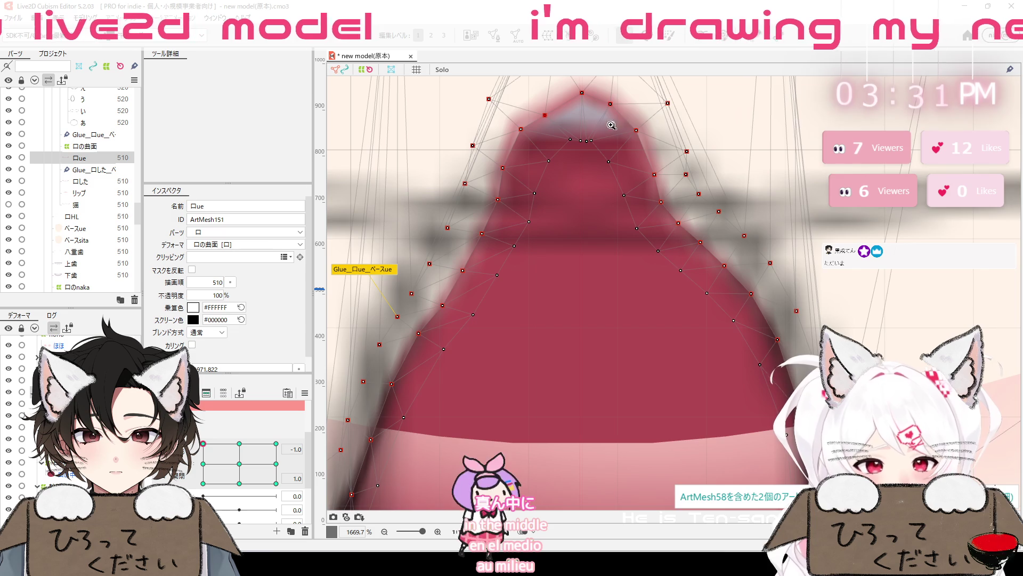
left_click_drag(610, 114, 644, 309)
scroll(669, 170, "up", 2)
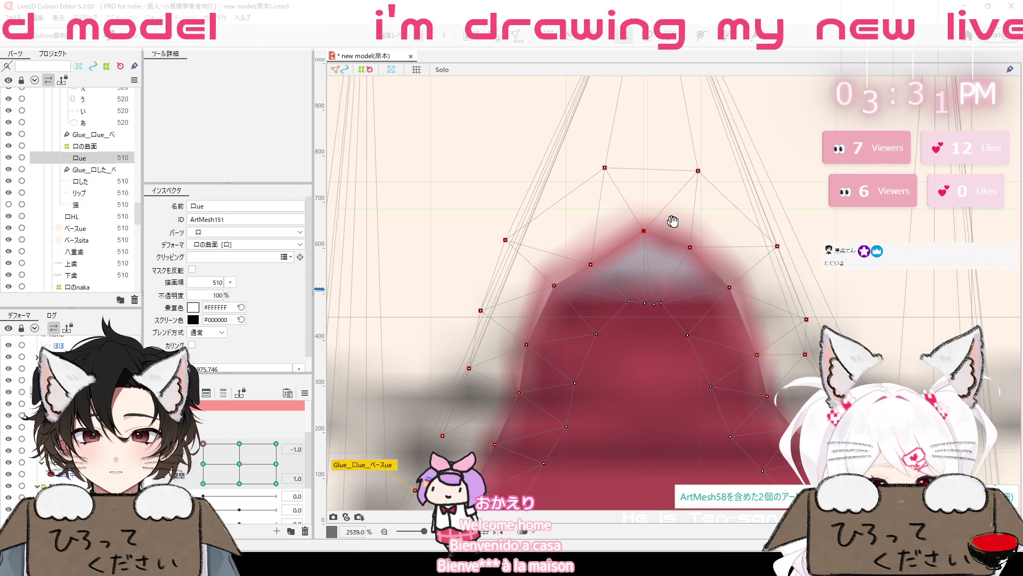
scroll(672, 221, "down", 3)
scroll(640, 239, "down", 3)
scroll(613, 256, "down", 2)
scroll(594, 263, "down", 2)
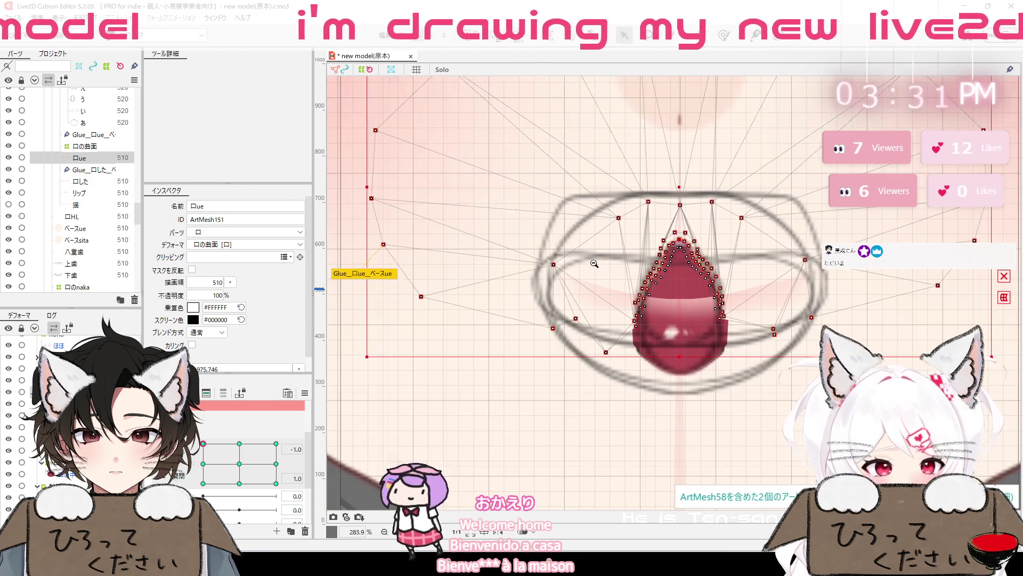
scroll(676, 234, "up", 3)
scroll(672, 240, "up", 2)
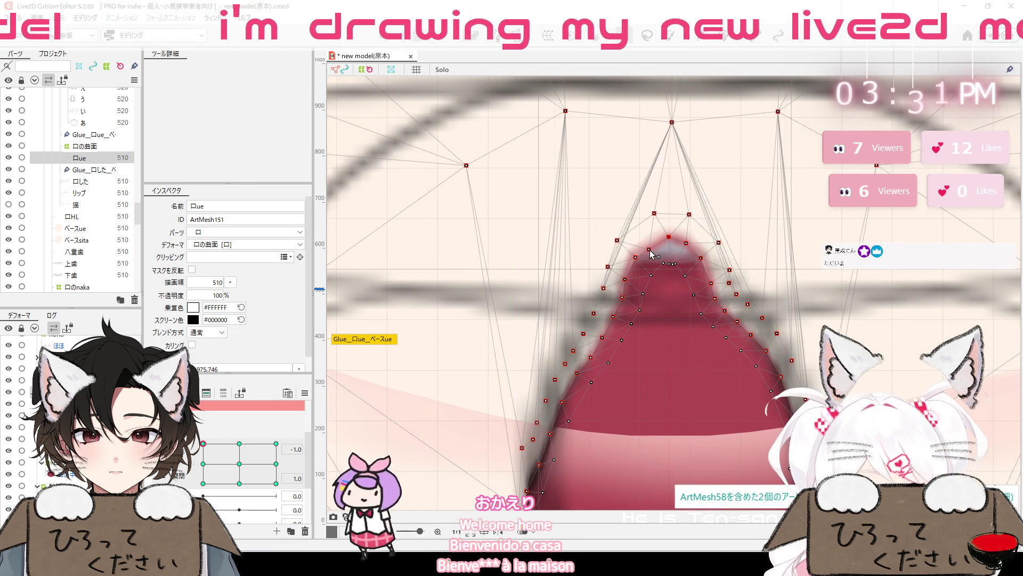
Pull a left-edge vertex of 口ue down and outward near the mouth tip
left_click(632, 258)
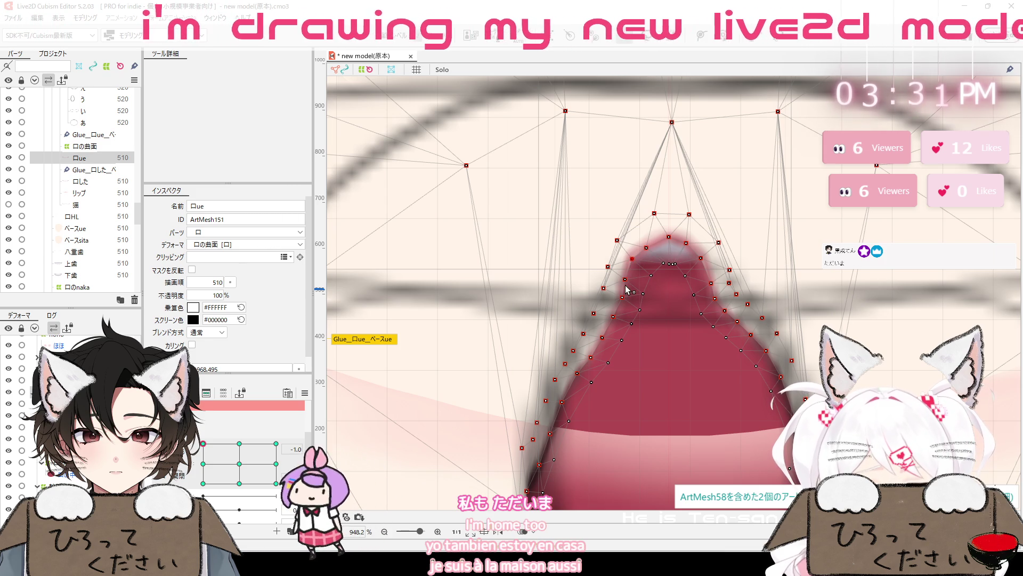
left_click_drag(622, 297, 611, 318)
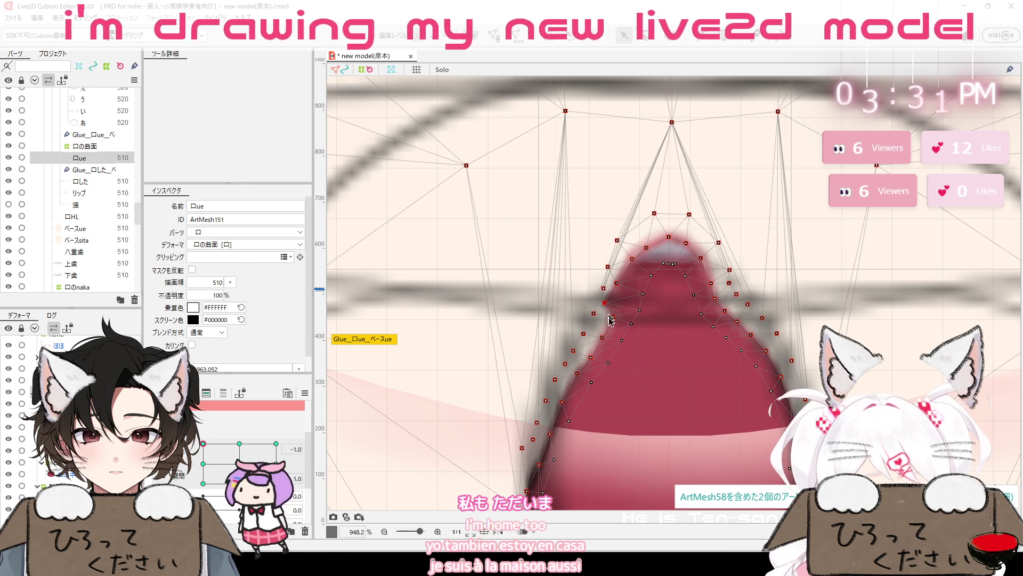
left_click(596, 319)
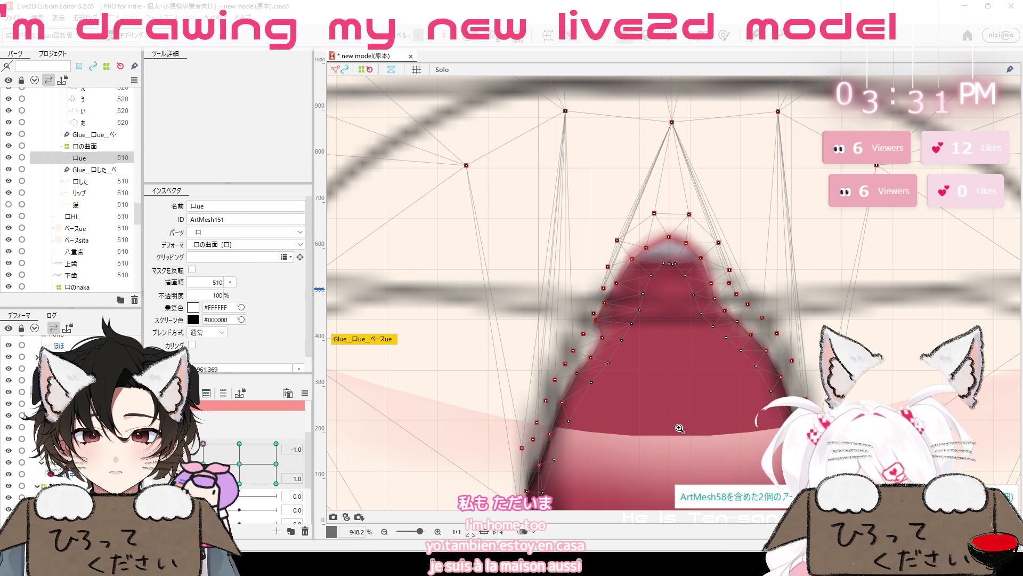
scroll(680, 428, "down", 3)
scroll(692, 228, "up", 3)
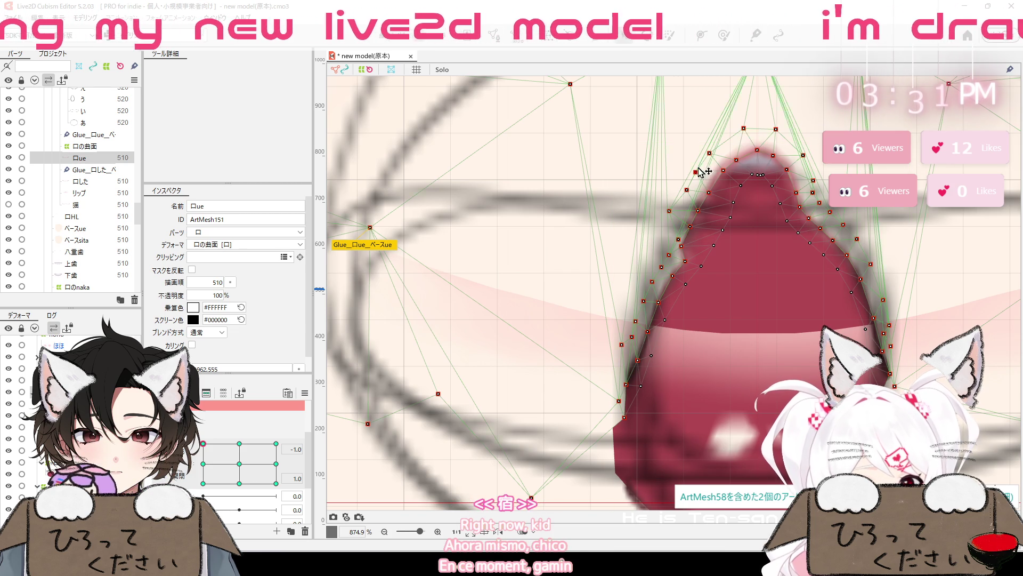
Pull 口ue's top vertex up and shift the top and upper-left vertices onto the outline
left_click_drag(748, 183, 738, 356)
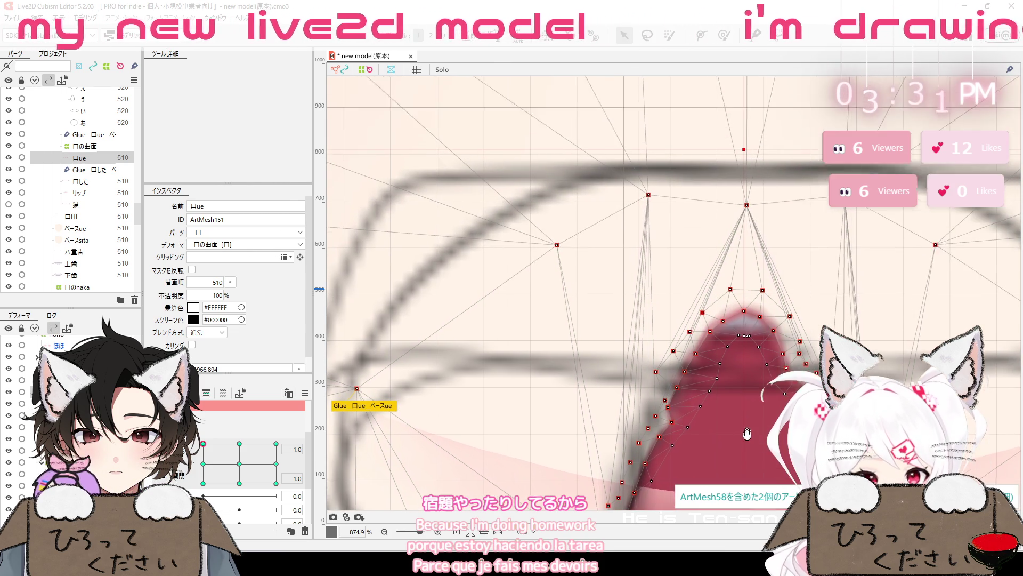
left_click_drag(745, 181, 746, 105)
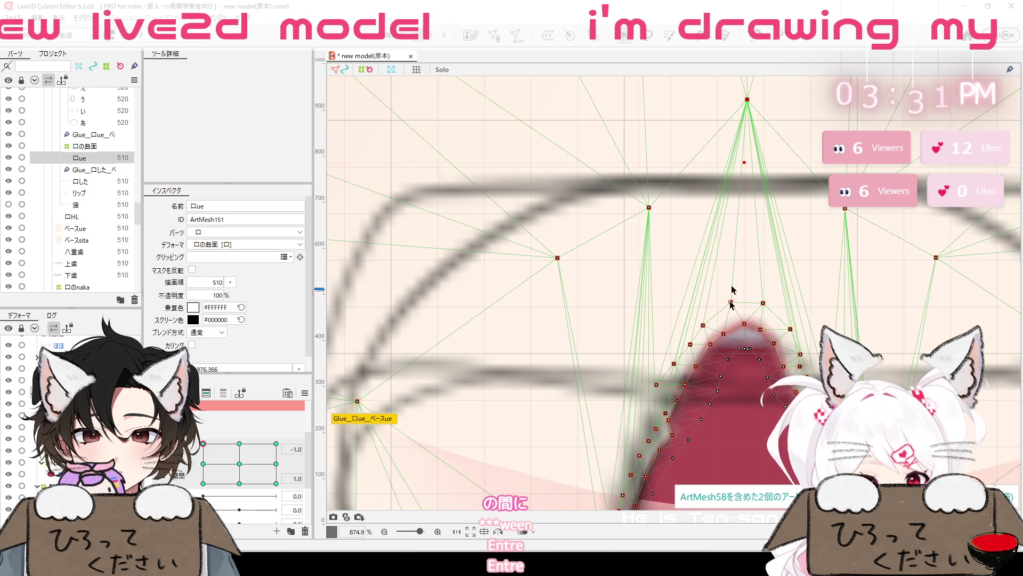
left_click_drag(731, 291, 767, 273)
left_click_drag(685, 198, 588, 161)
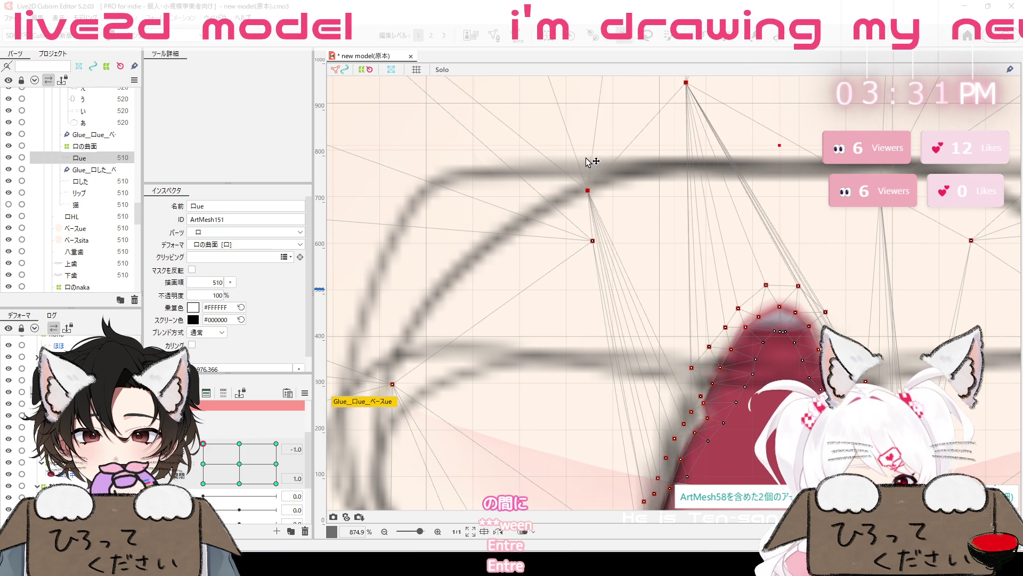
left_click_drag(684, 158, 785, 158)
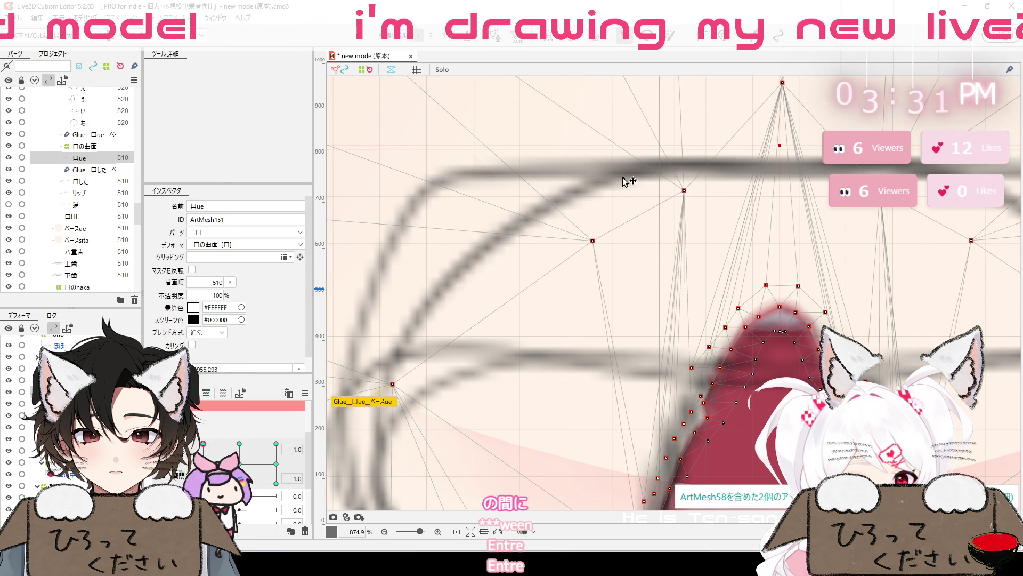
left_click_drag(684, 190, 621, 190)
left_click_drag(595, 243, 465, 244)
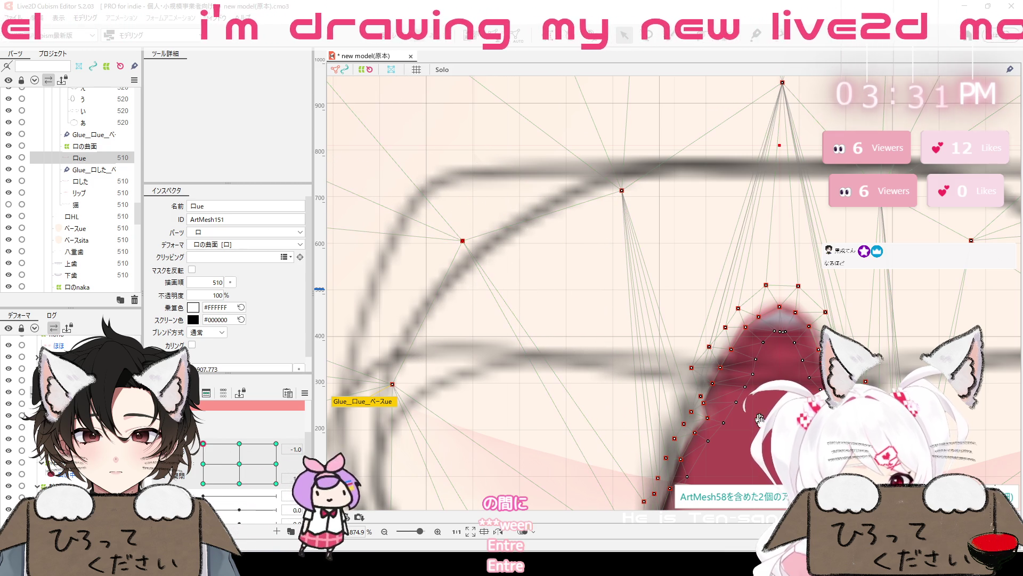
Tuck the upper-left and lower left-edge vertices along the mouth outline, then zoom out
scroll(759, 418, "up", 4)
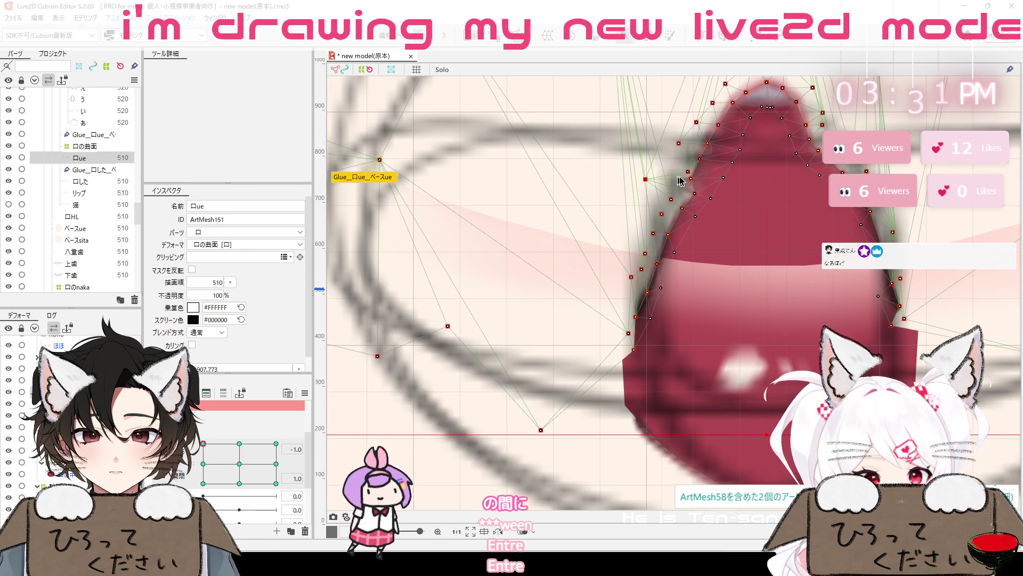
mouse_move(688, 172)
left_mouse_down()
mouse_move(665, 163)
mouse_move(705, 151)
left_mouse_up()
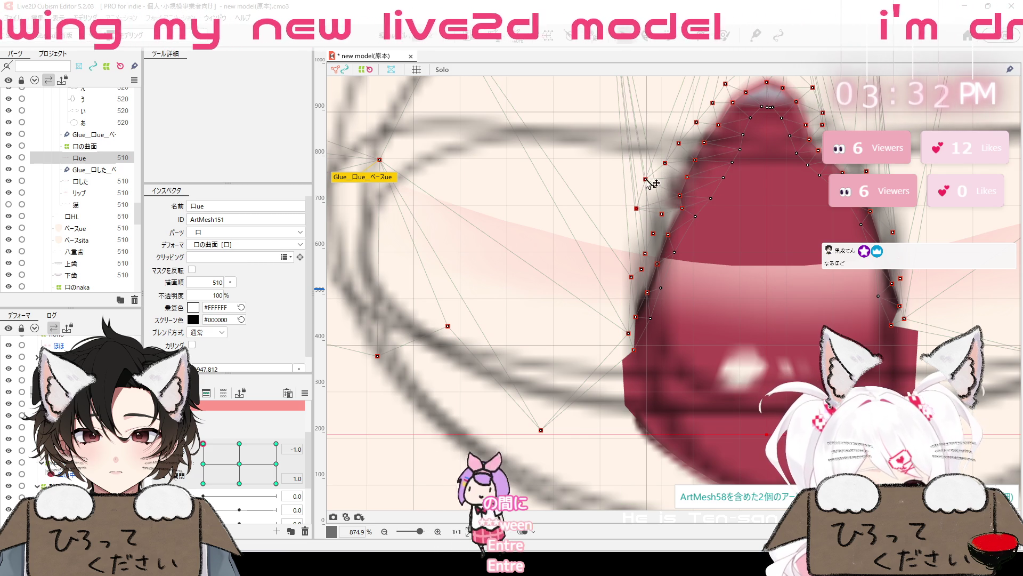
left_click_drag(643, 212, 656, 212)
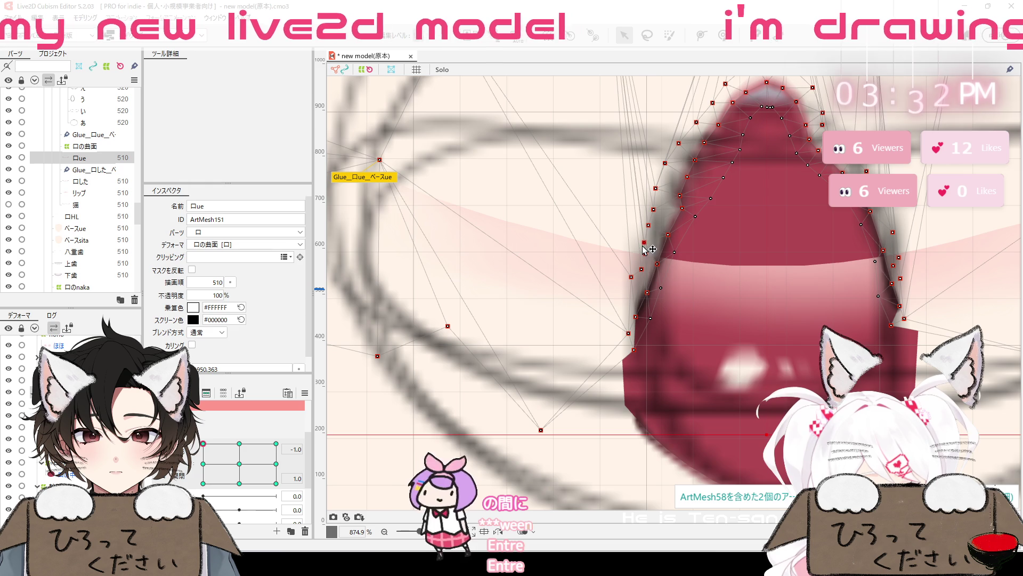
left_click_drag(630, 277, 628, 285)
mouse_move(627, 336)
left_mouse_down()
mouse_move(615, 343)
mouse_move(607, 321)
left_mouse_up()
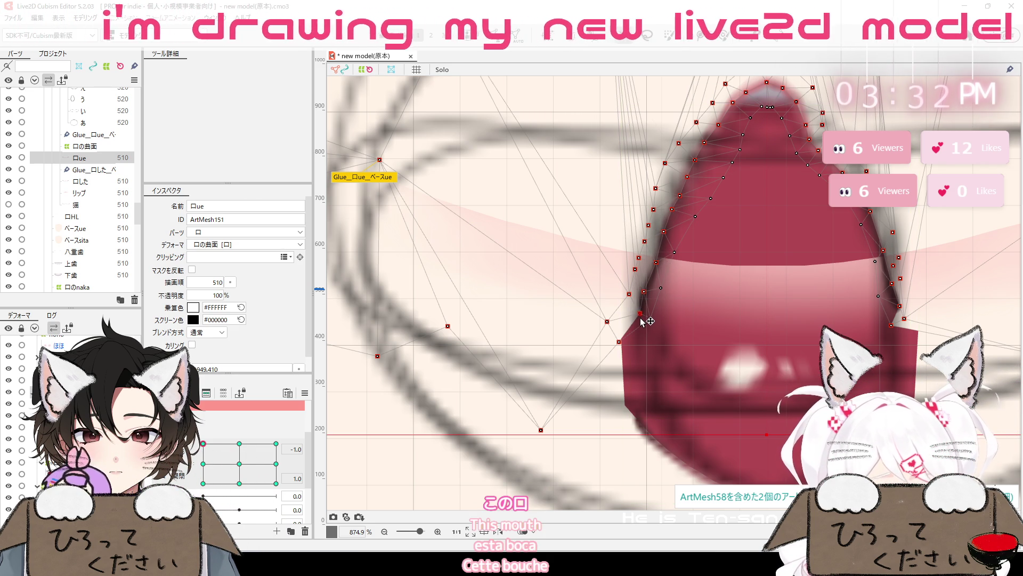
scroll(675, 304, "down", 8)
mouse_move(748, 307)
left_mouse_down()
mouse_move(587, 389)
mouse_move(594, 399)
left_mouse_up()
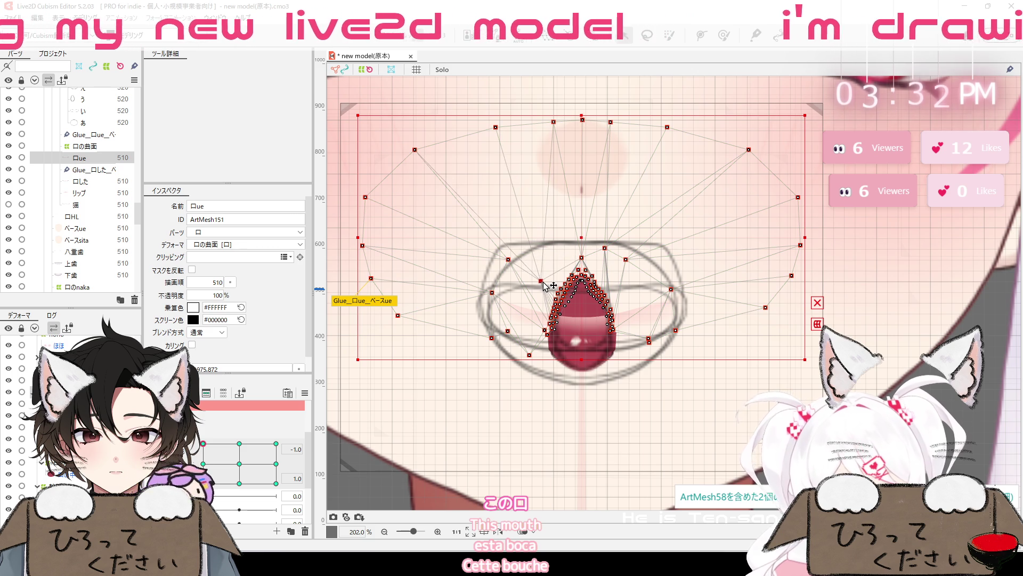
Drag the lower mouth vertices down and nudge 口ue's left-edge vertices slightly lower
mouse_move(508, 259)
left_mouse_down()
mouse_move(512, 293)
mouse_move(495, 315)
mouse_move(505, 350)
mouse_move(467, 351)
left_mouse_up()
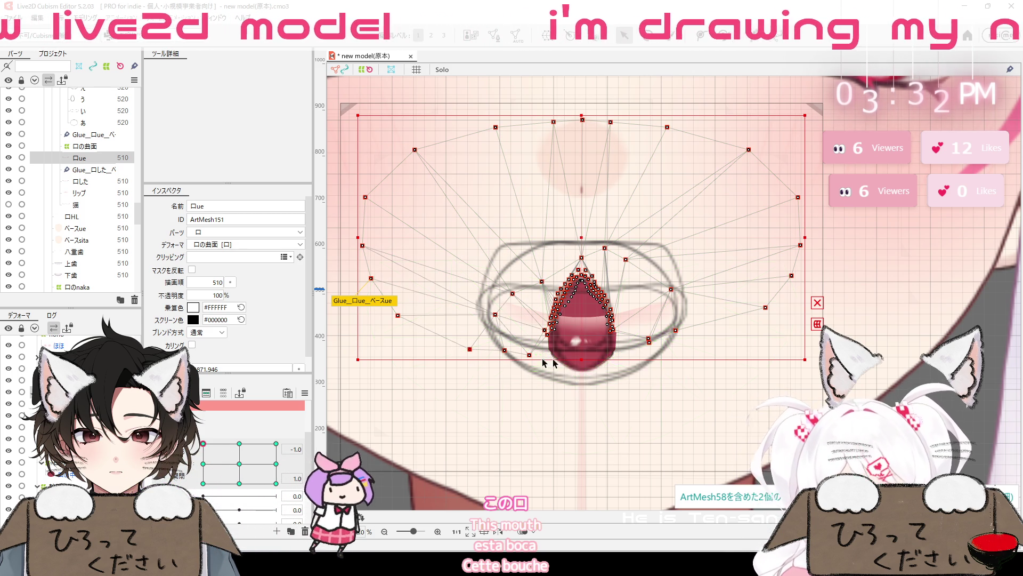
mouse_move(650, 342)
left_mouse_down()
mouse_move(666, 354)
mouse_move(645, 358)
left_mouse_up()
mouse_move(554, 395)
left_mouse_down()
mouse_move(597, 391)
mouse_move(603, 319)
left_mouse_up()
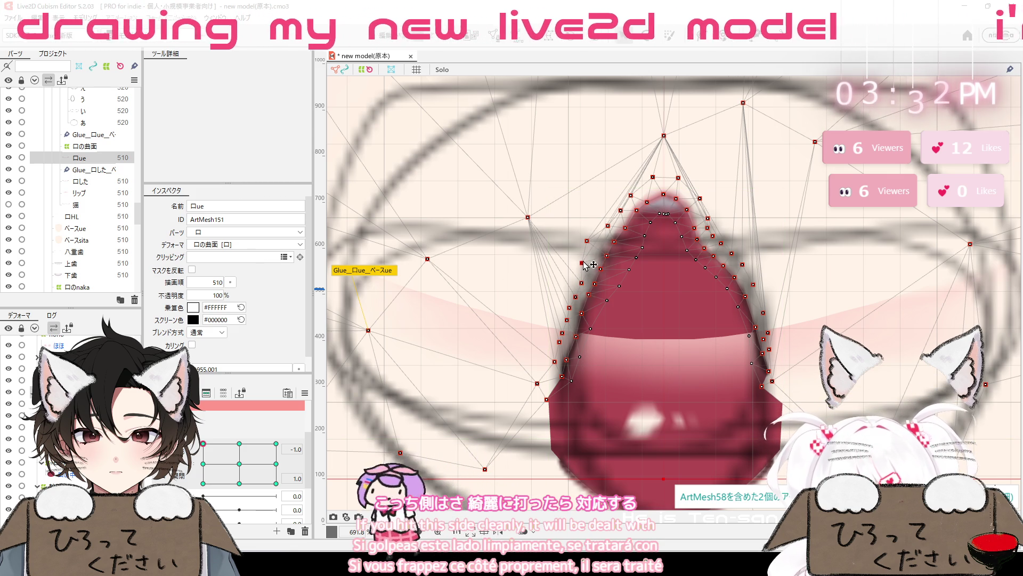
mouse_move(609, 255)
left_mouse_down()
mouse_move(600, 268)
mouse_move(623, 226)
left_mouse_up()
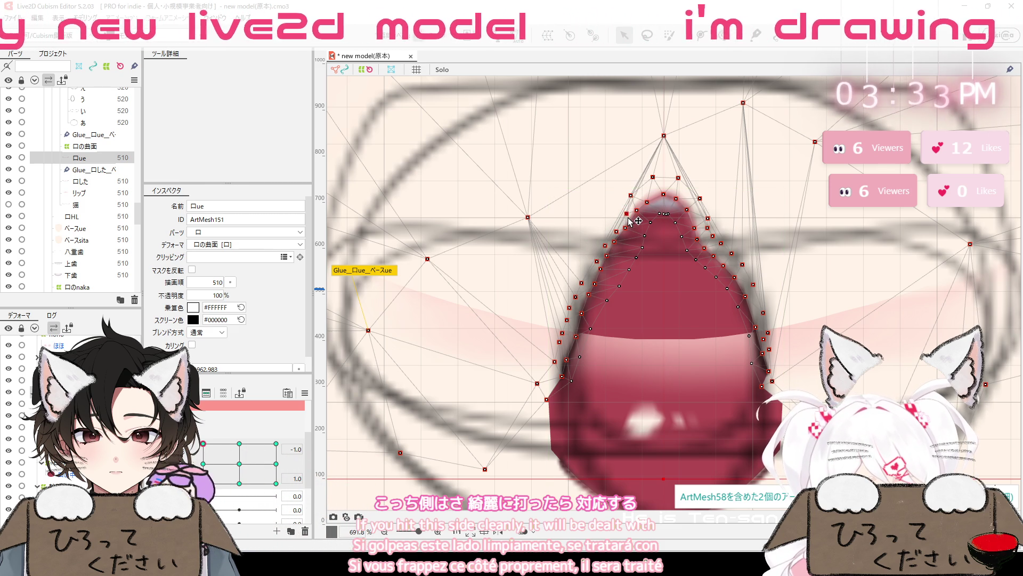
left_click_drag(597, 262, 602, 259)
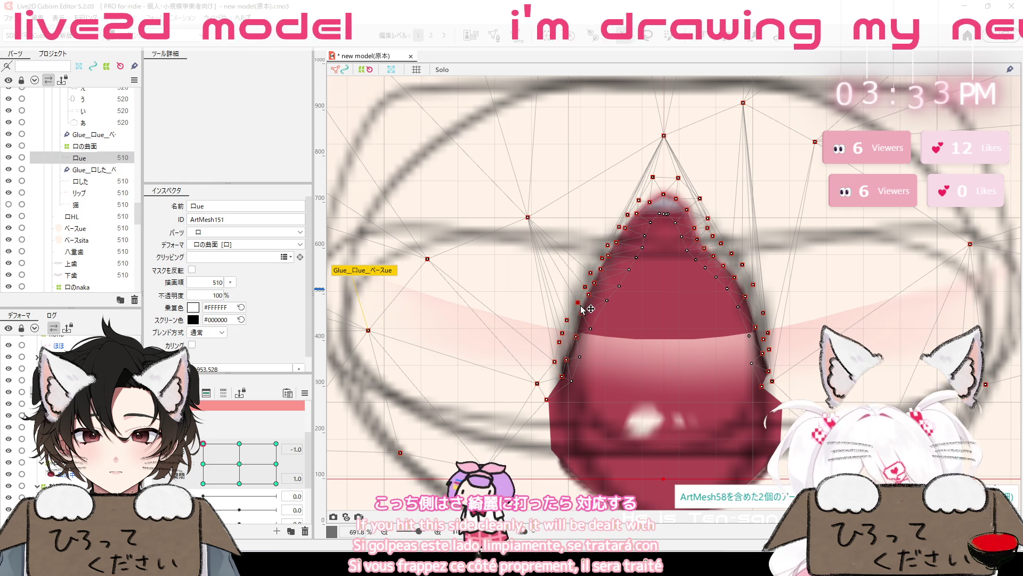
left_click(568, 320)
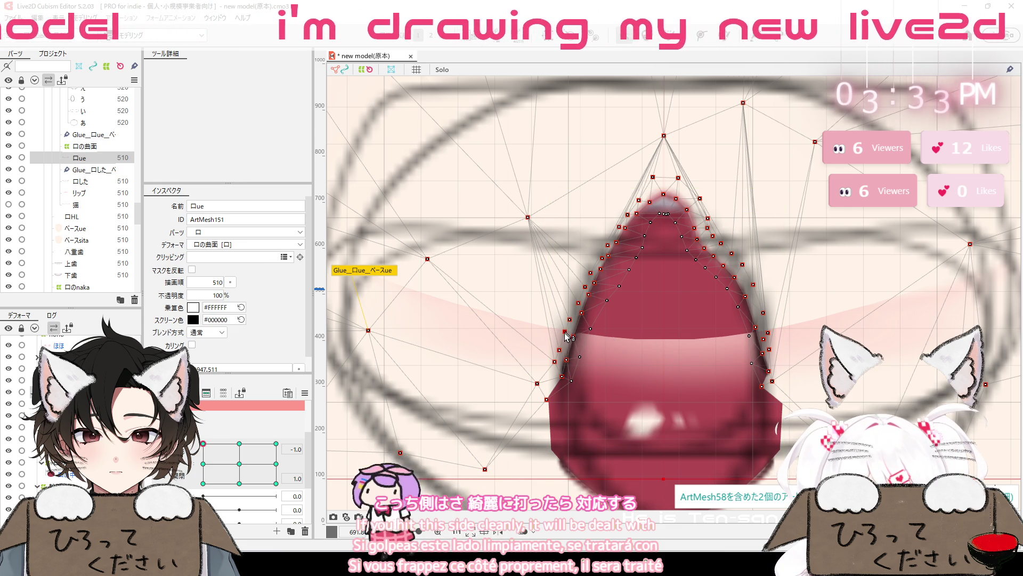
mouse_move(566, 335)
left_mouse_down()
mouse_move(549, 379)
mouse_move(564, 350)
left_mouse_up()
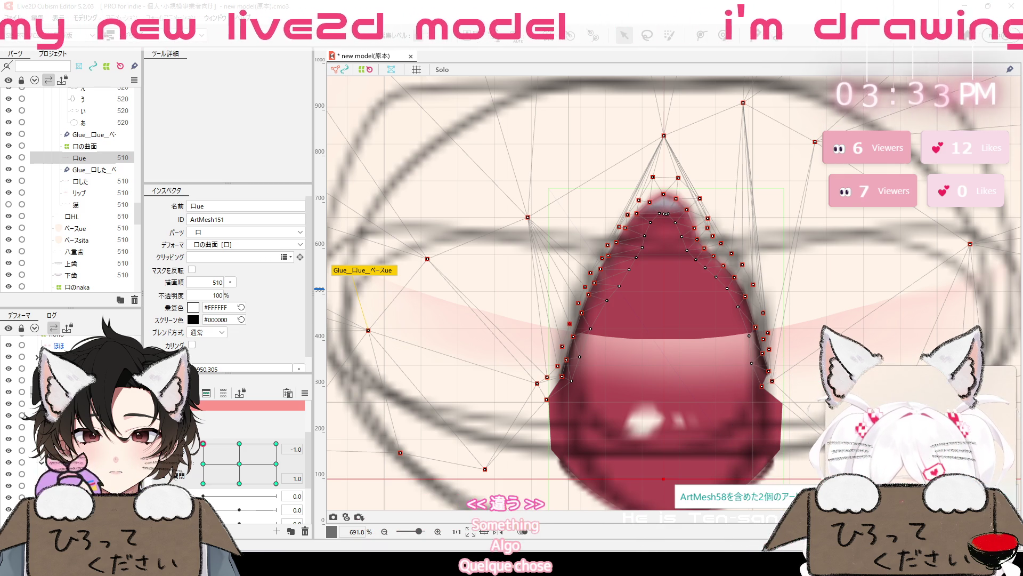
Dismiss the Windows Bluetooth quick-settings panel and clear the vertex selection
left_click(935, 392)
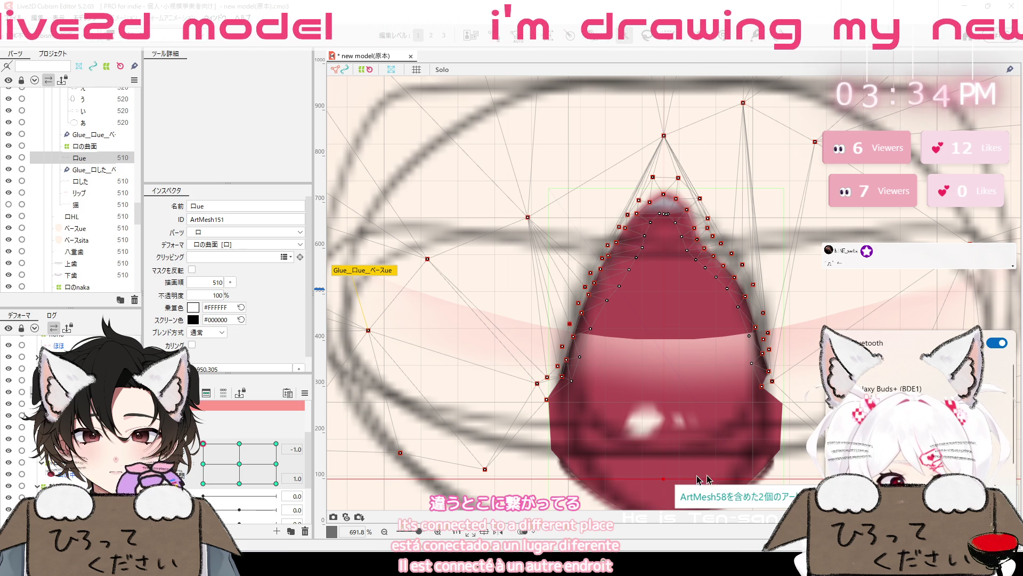
key("Escape")
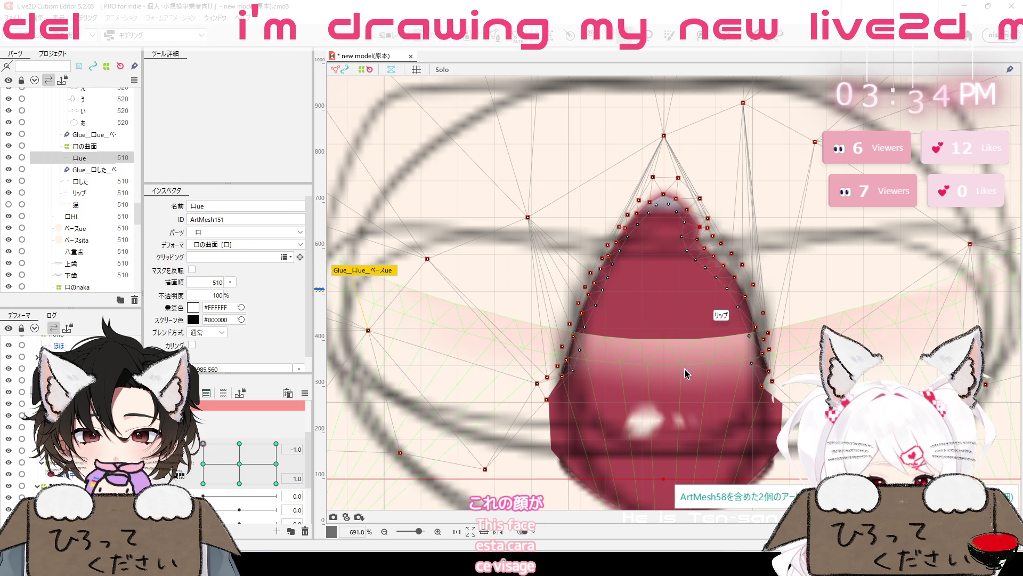
scroll(710, 407, "down", 8)
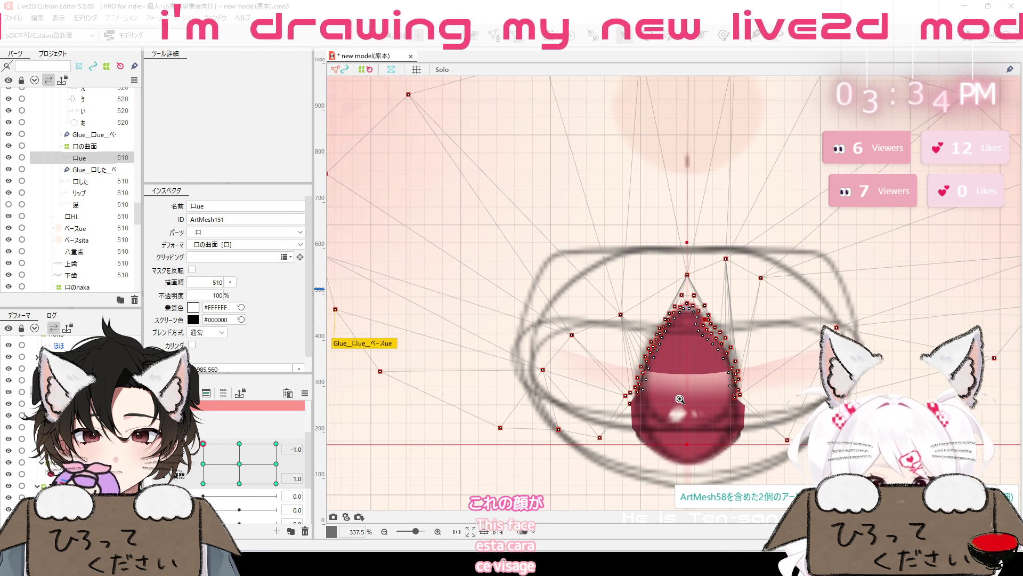
scroll(672, 413, "down", 1)
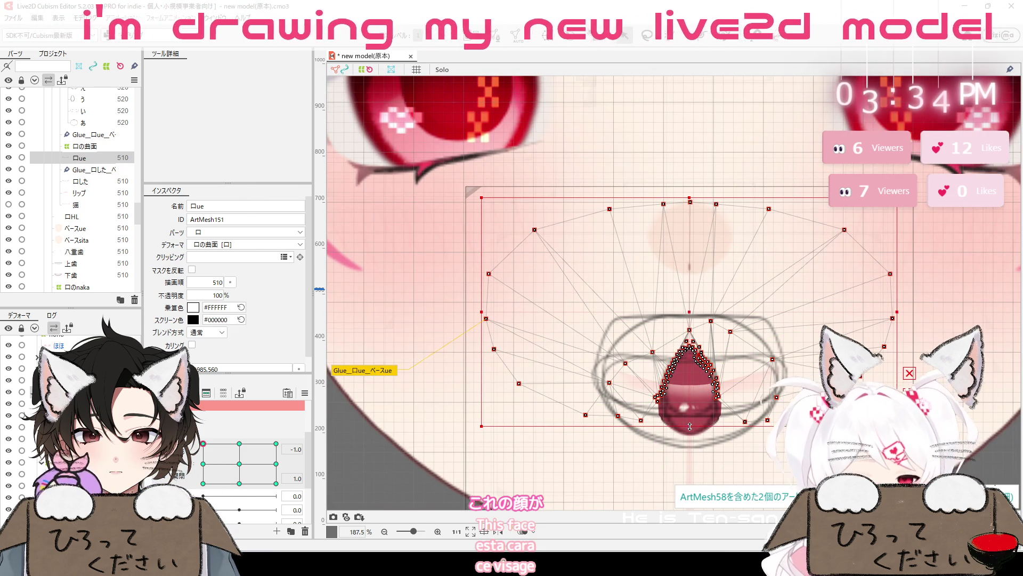
left_click(663, 222)
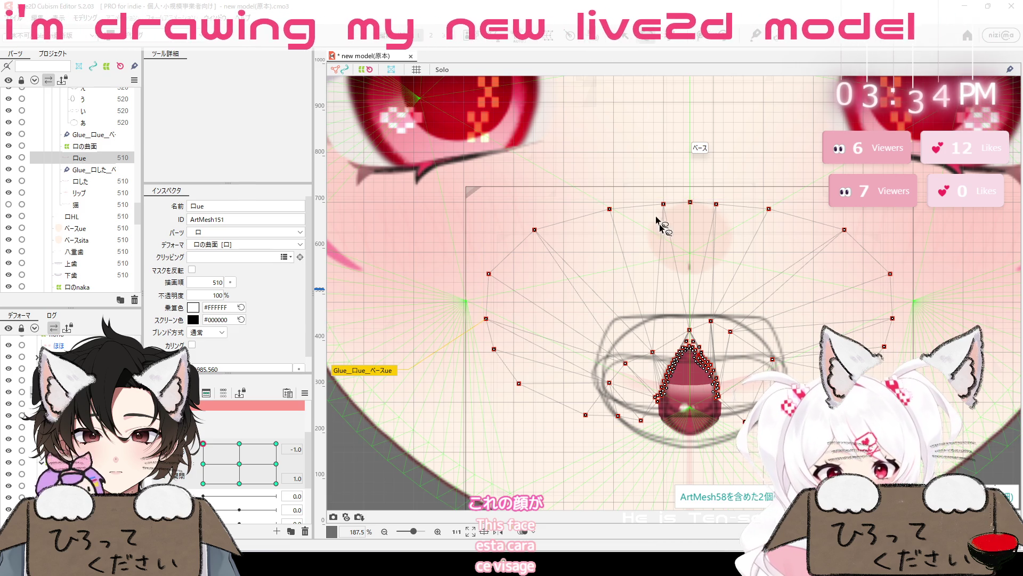
scroll(683, 366, "up", 4)
scroll(721, 318, "up", 3)
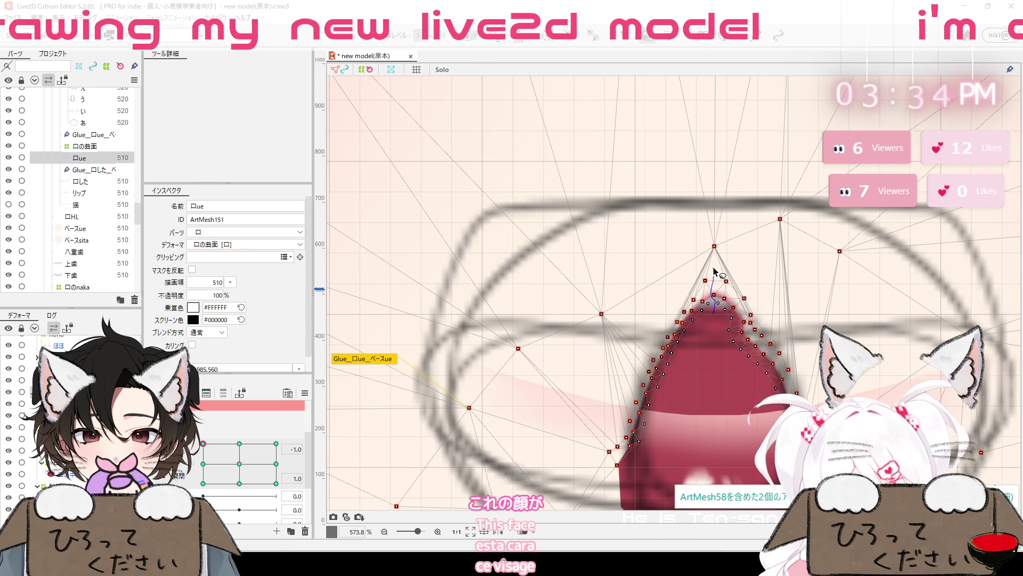
Lasso and deselect the mouth's left-side vertices, then bring up the Modeling menu
left_click_drag(708, 369, 714, 347)
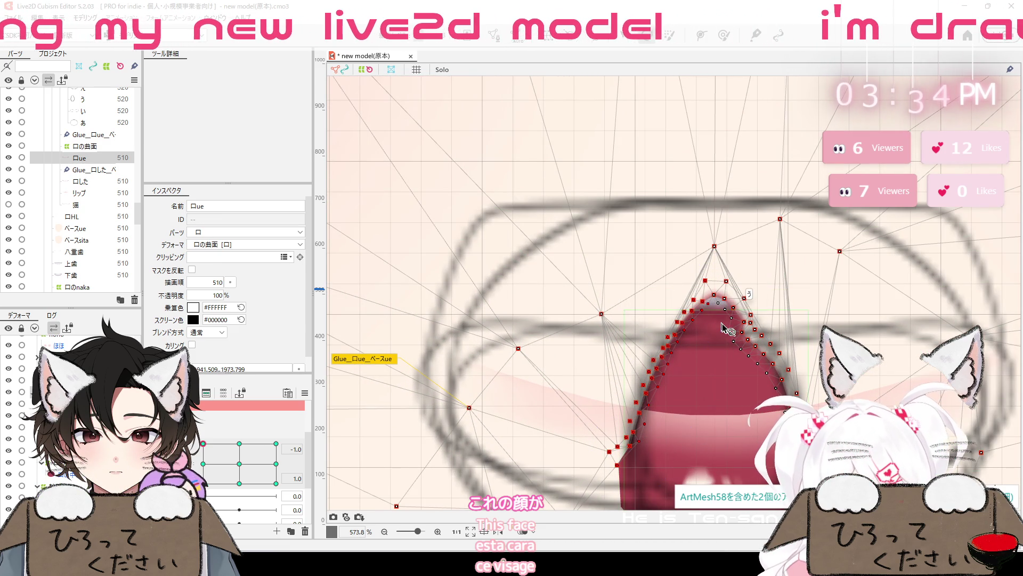
left_click(734, 363)
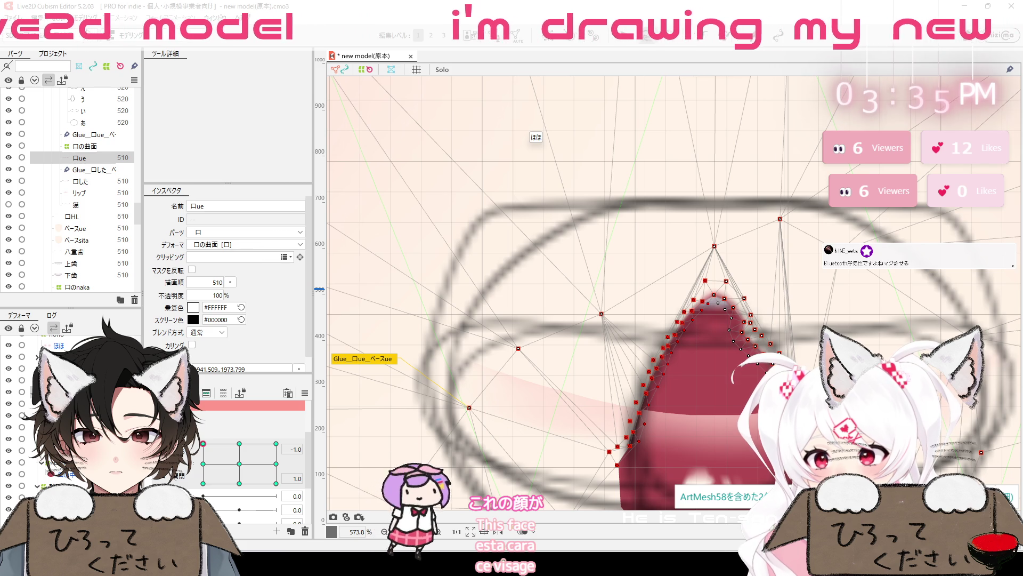
left_click(86, 18)
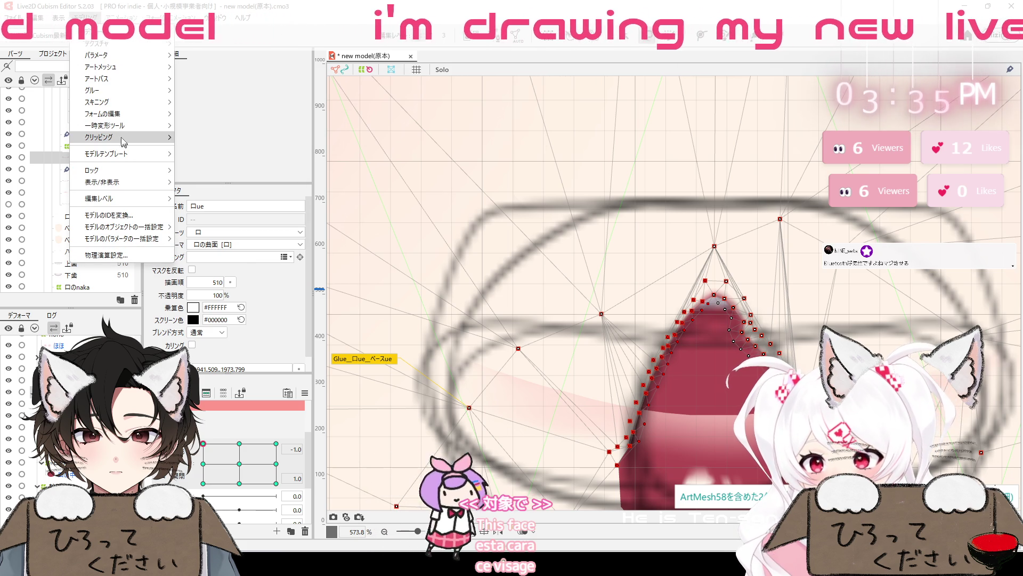
Close the Modeling menu's Temporary Transform Tool and Edit Form submenus without running any command
mouse_move(125, 131)
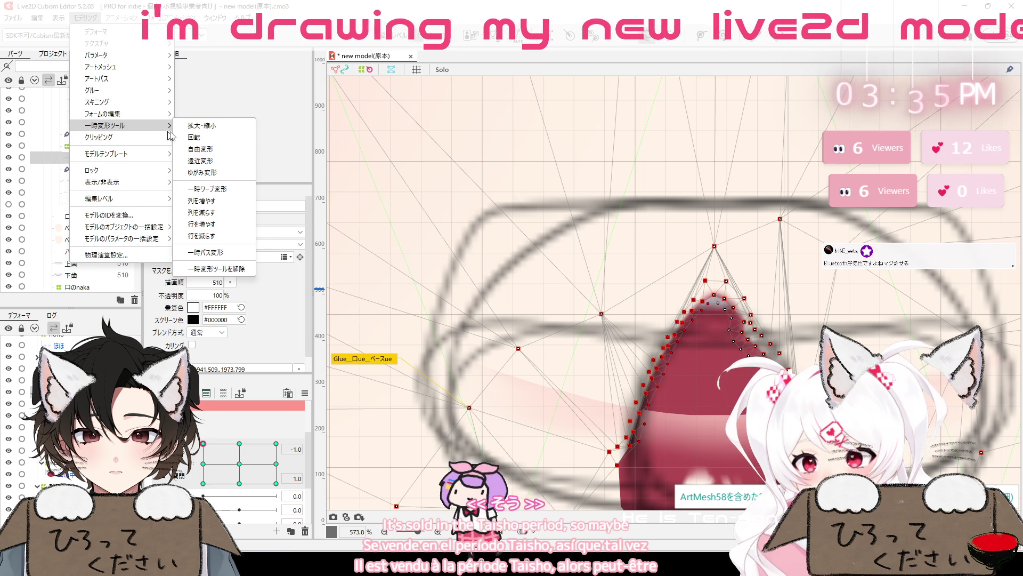
mouse_move(160, 113)
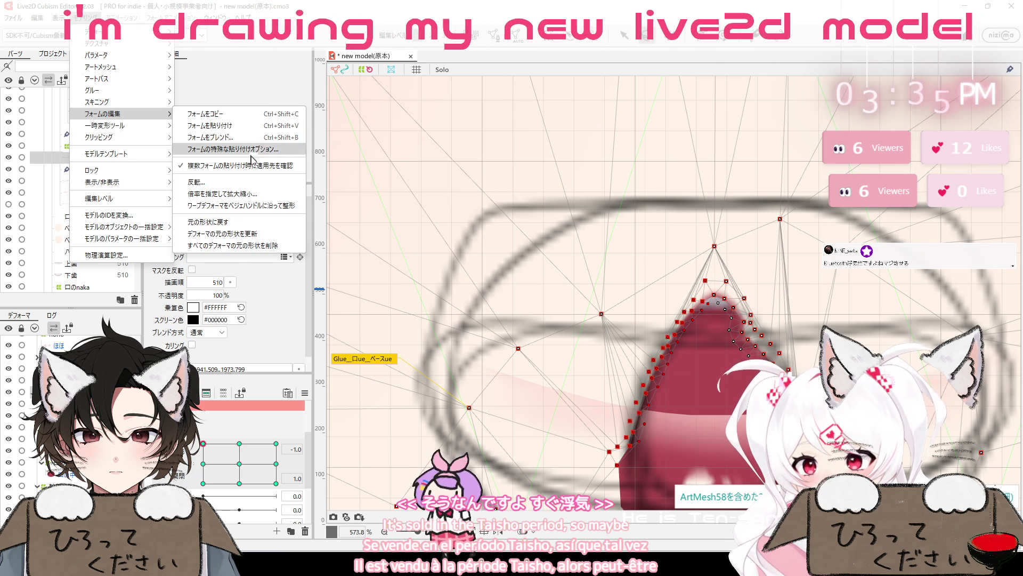
key("Escape")
key("Escape")
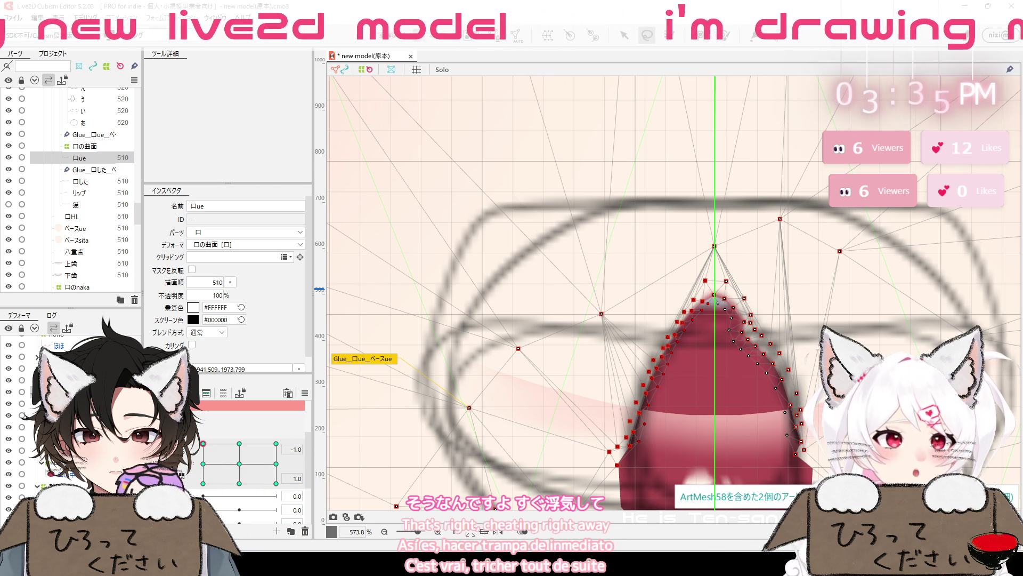
scroll(748, 290, "down", 3)
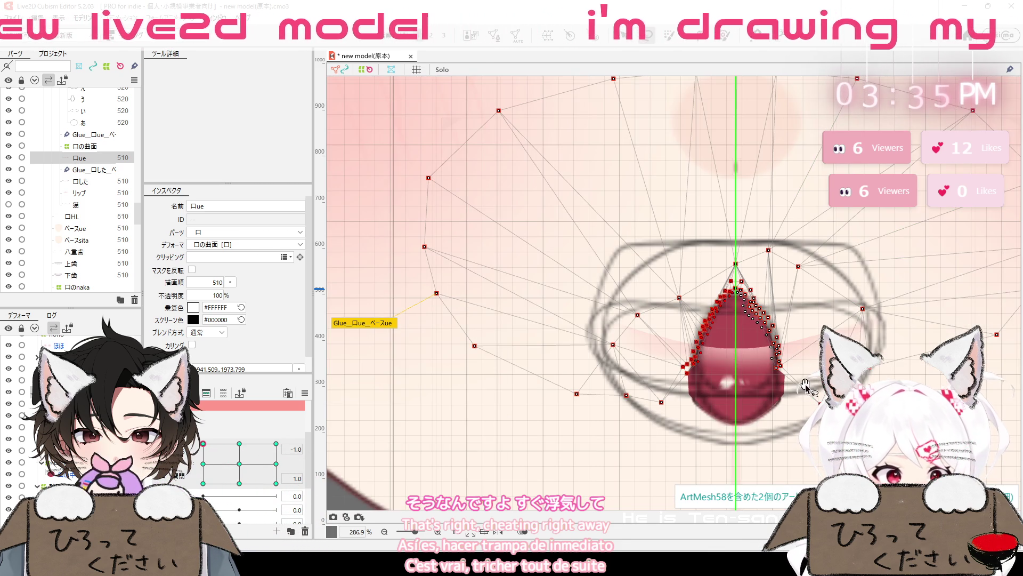
scroll(869, 360, "up", 3)
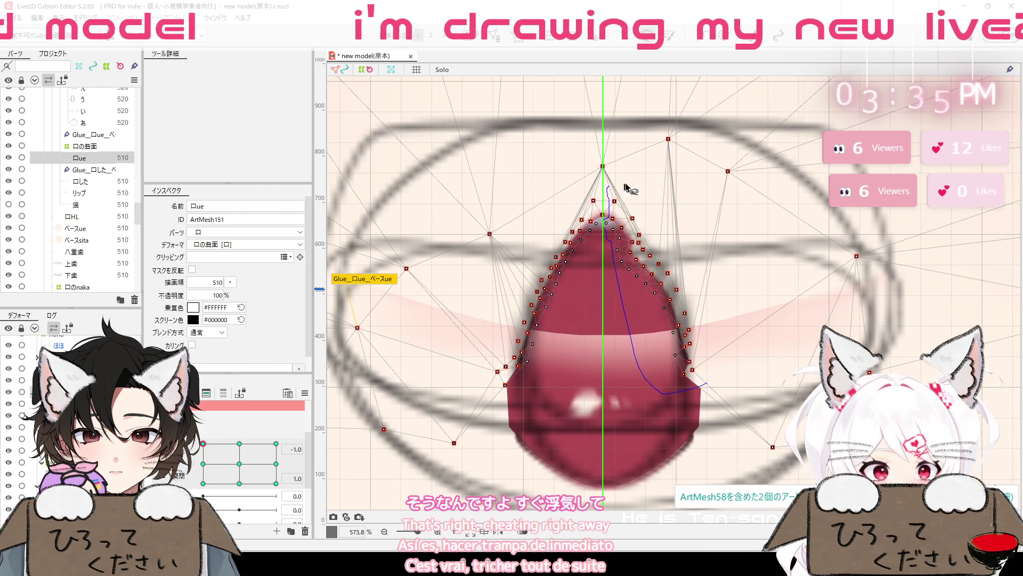
left_click_drag(718, 390, 715, 389)
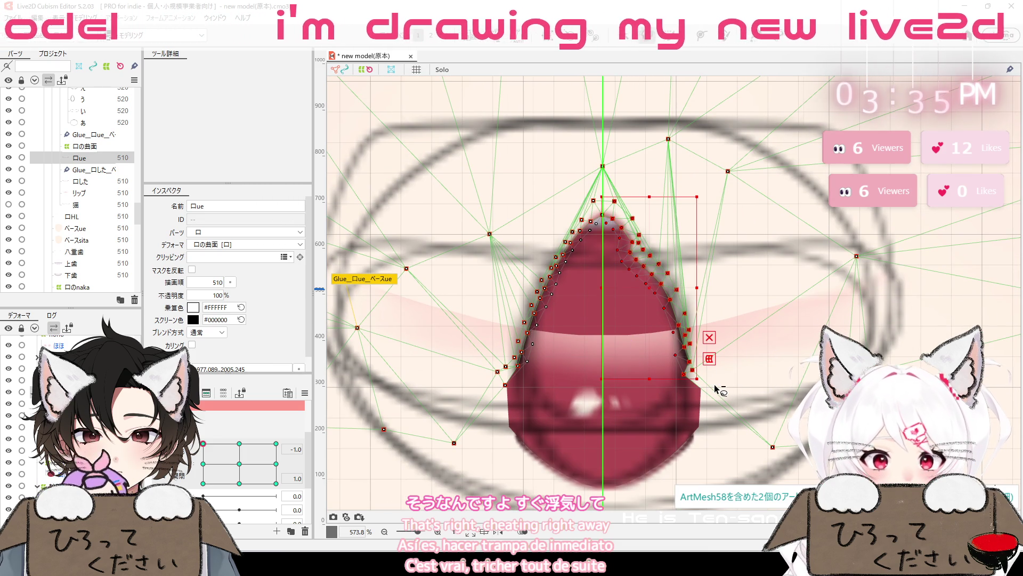
key("ctrl+x")
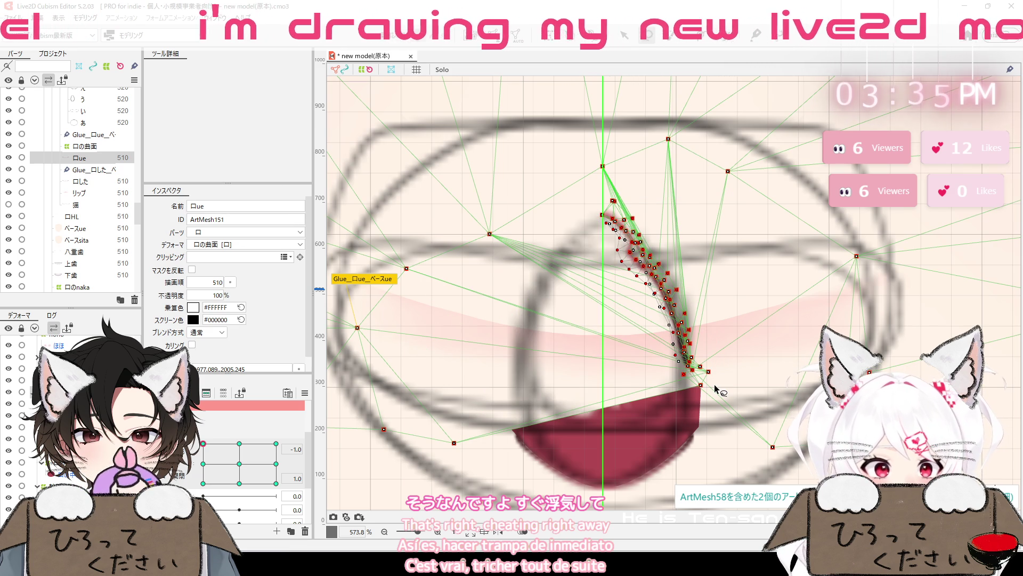
key("ctrl+z")
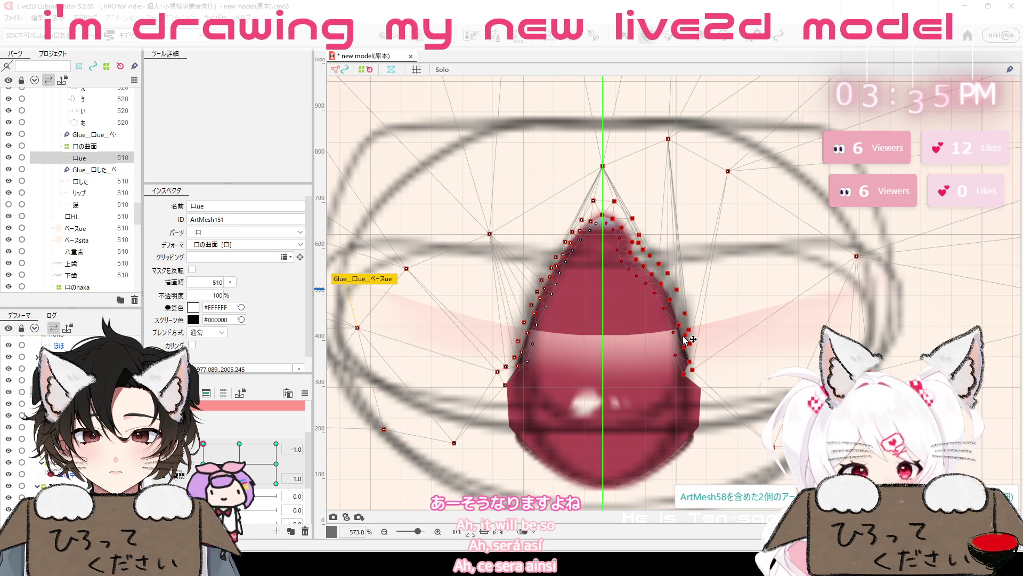
scroll(719, 262, "up", 2)
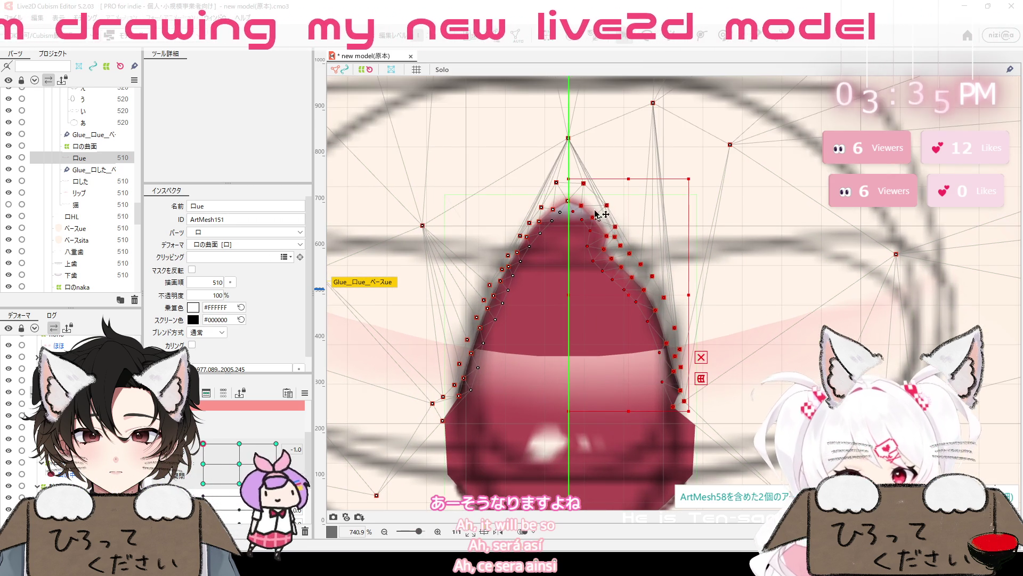
left_click(578, 192)
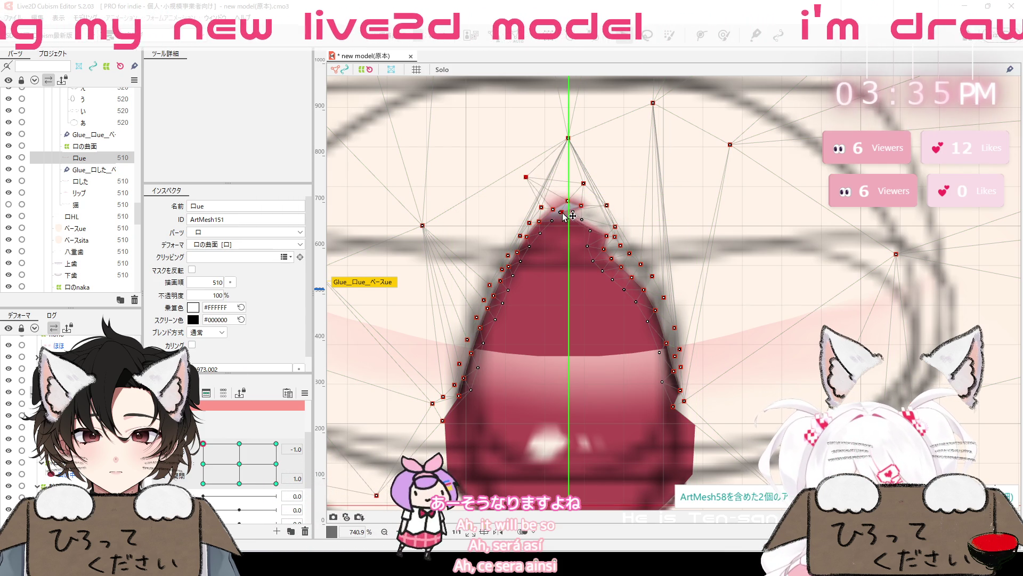
left_click(598, 218)
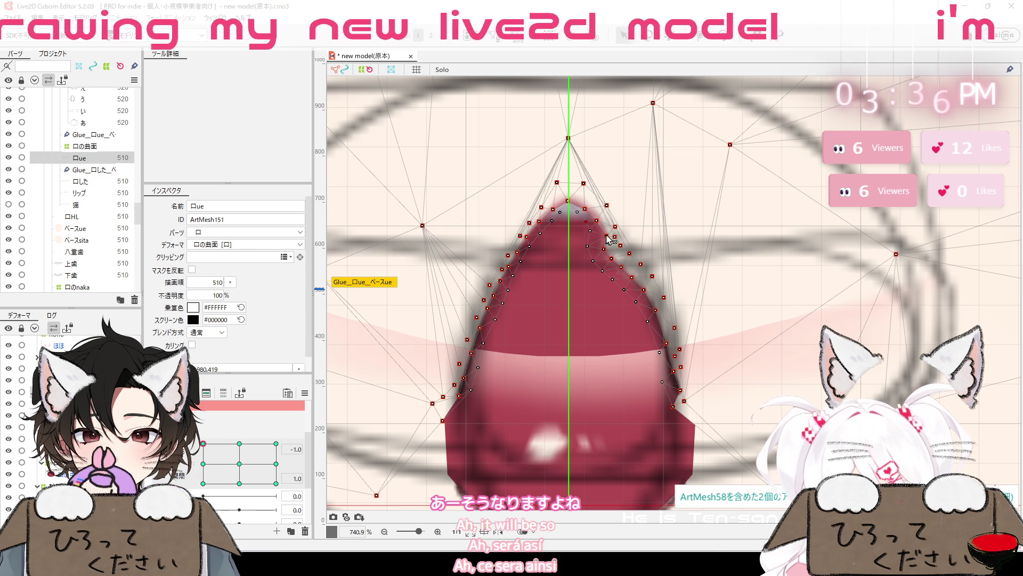
scroll(778, 266, "down", 5)
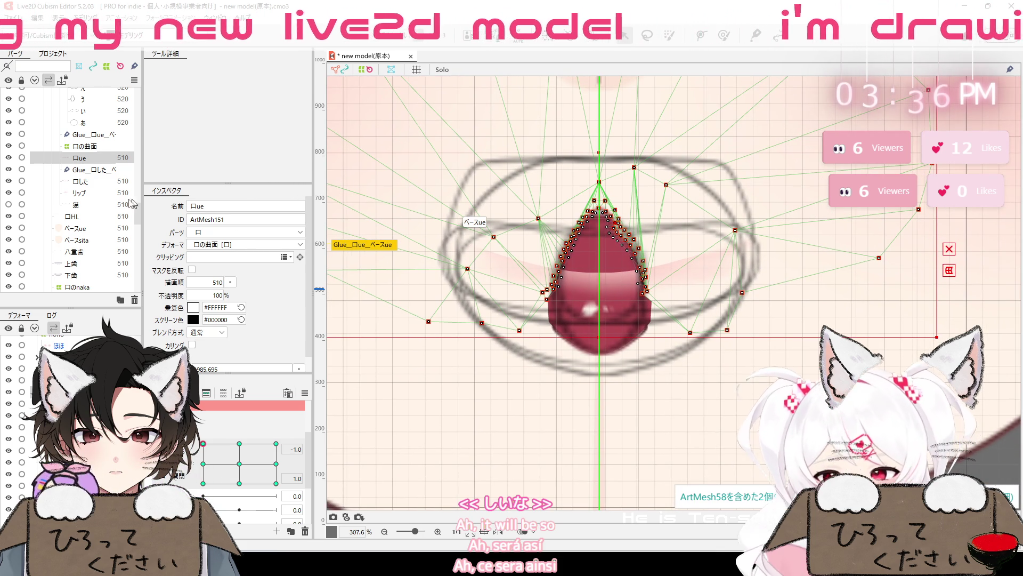
Paint glue weight along the right edge of the 口ue mesh, then zoom in on the mouth's top
left_click(724, 35)
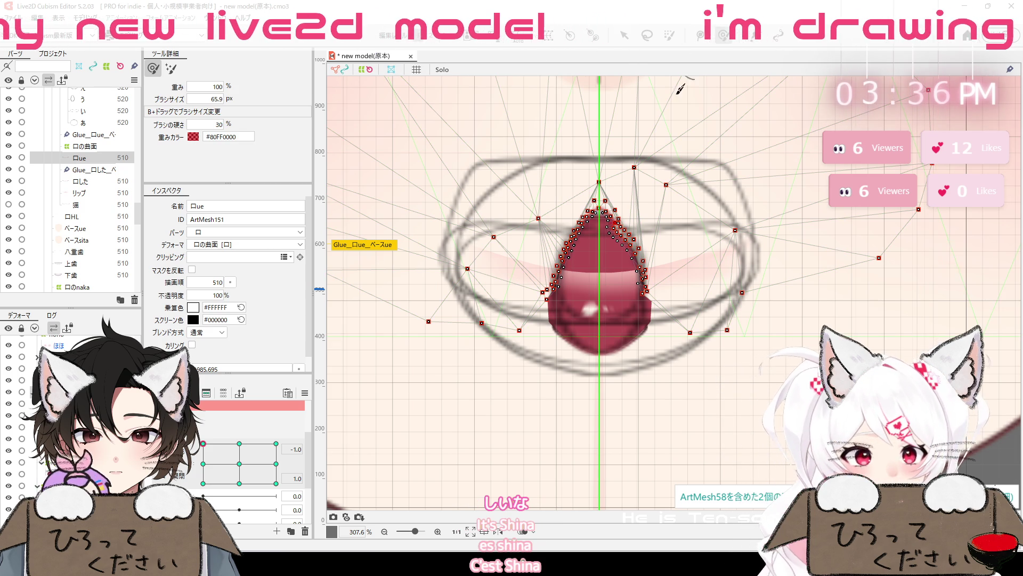
left_click_drag(632, 235, 649, 240)
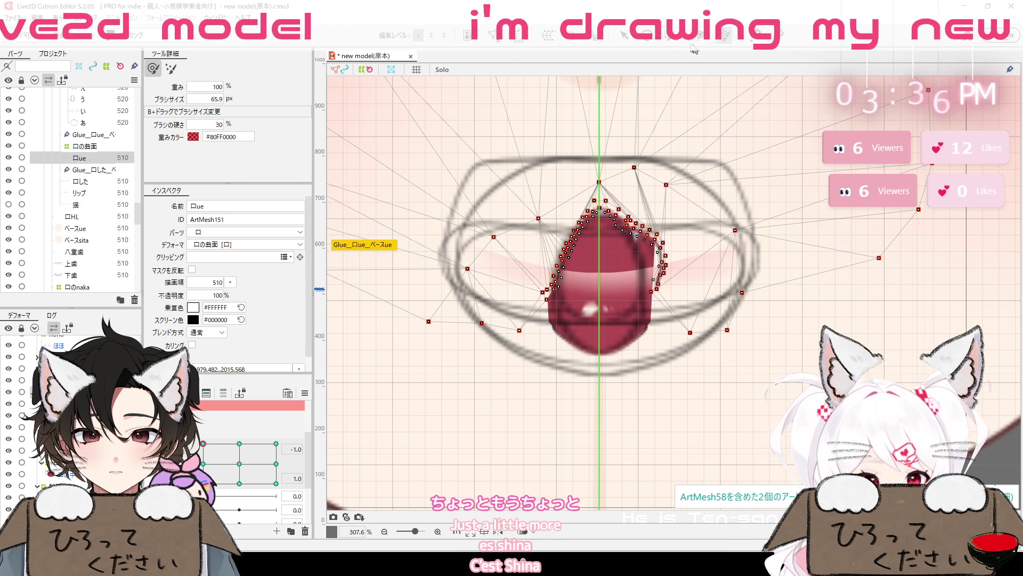
left_click(622, 44)
scroll(591, 145, "up", 2)
scroll(592, 145, "up", 2)
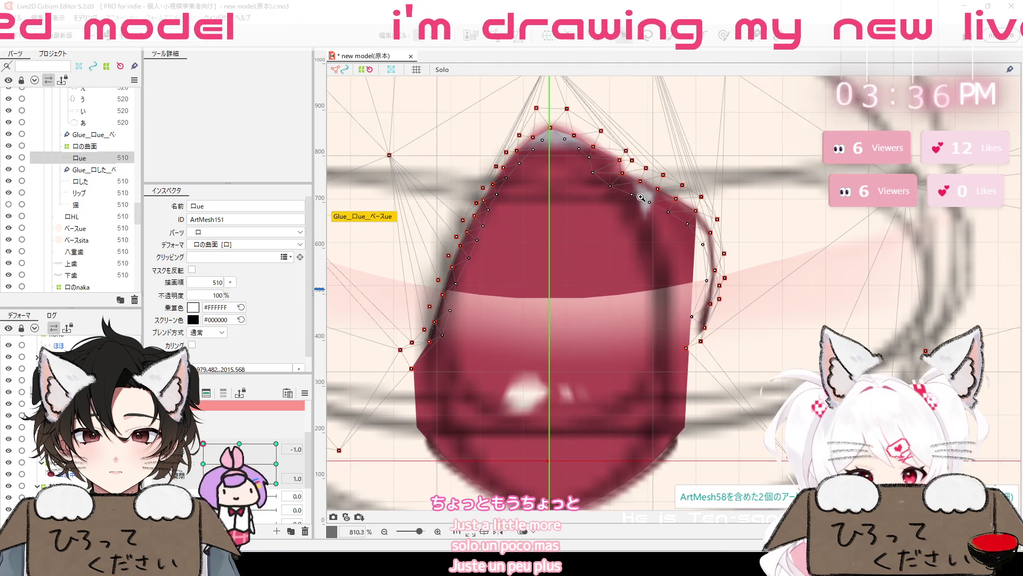
scroll(591, 145, "up", 2)
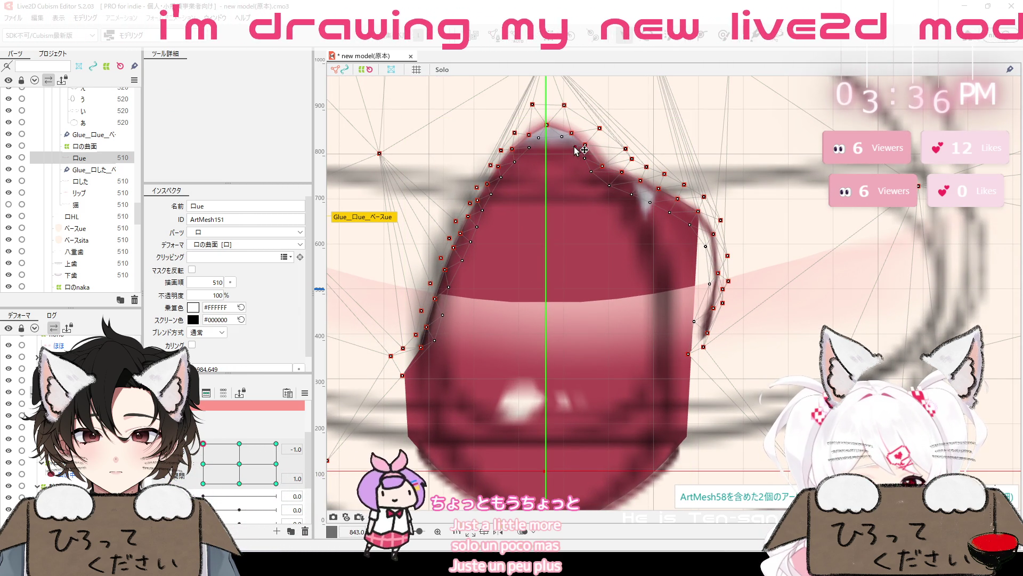
left_click_drag(571, 232, 624, 259)
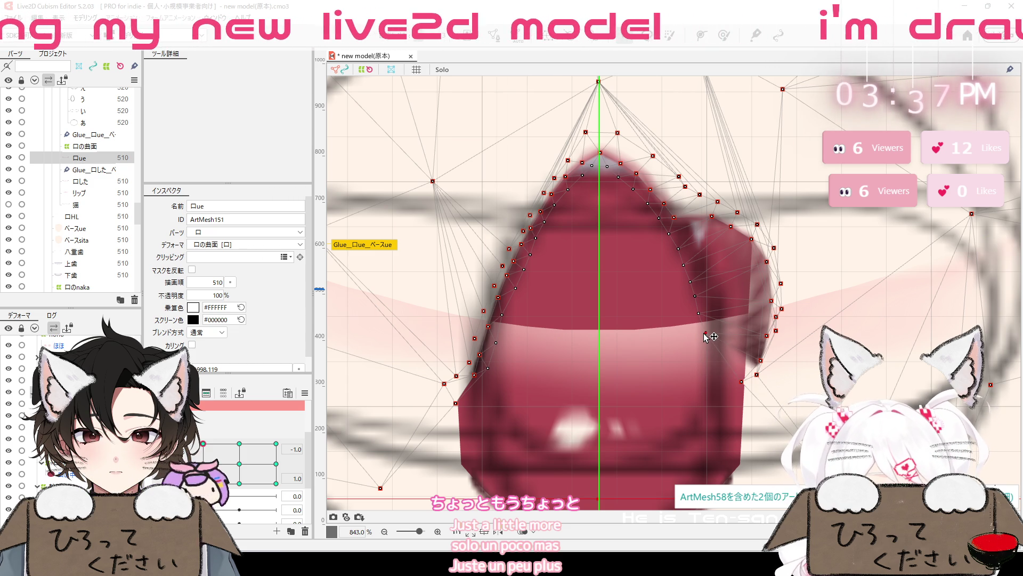
Zoom in and drag a right-edge vertex of the 口ue mesh downward
scroll(812, 326, "down", 5)
scroll(746, 326, "up", 1)
scroll(744, 326, "up", 1)
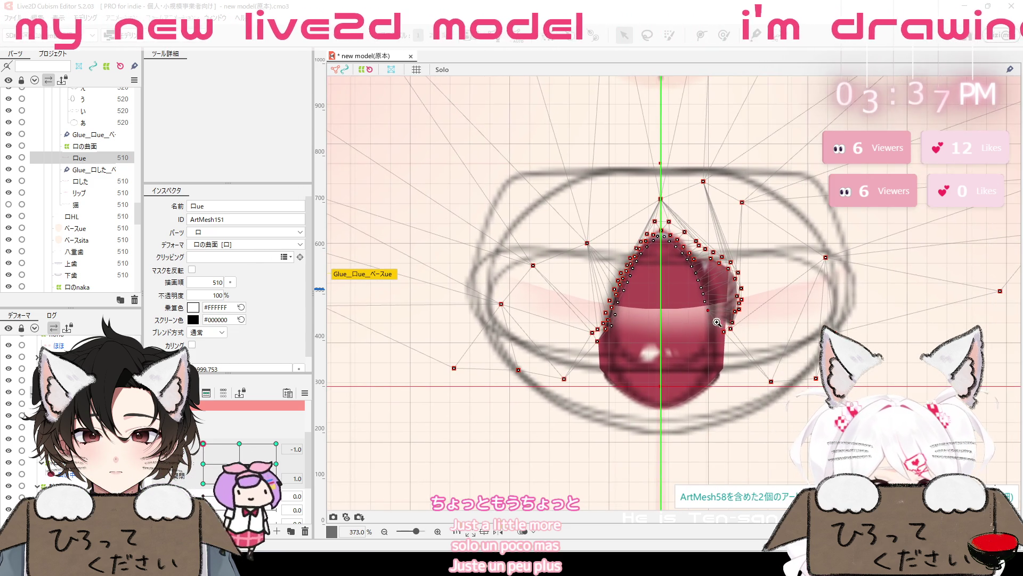
scroll(741, 326, "up", 2)
scroll(741, 325, "up", 1)
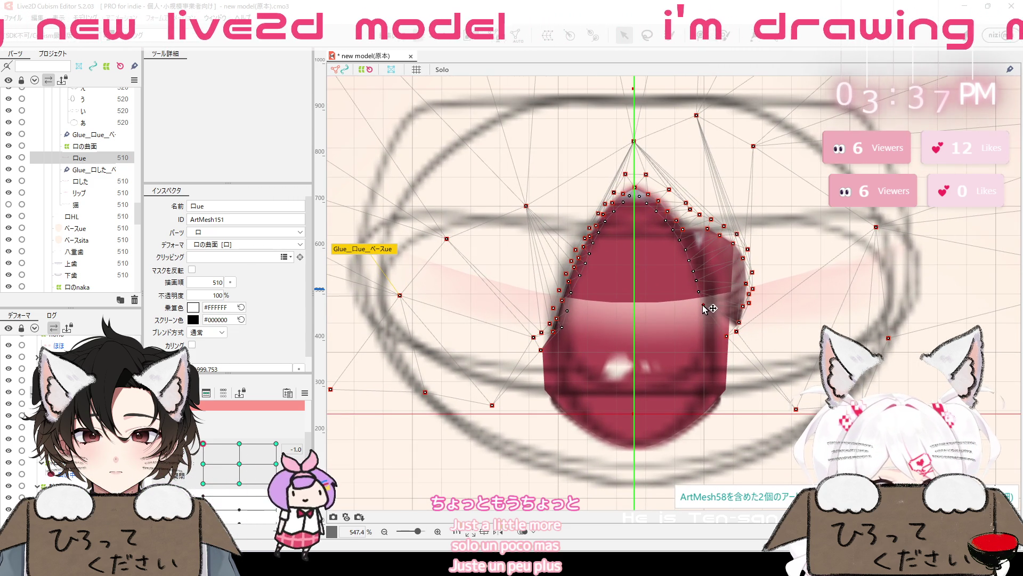
mouse_move(701, 305)
left_mouse_down()
mouse_move(701, 339)
mouse_move(701, 328)
left_mouse_up()
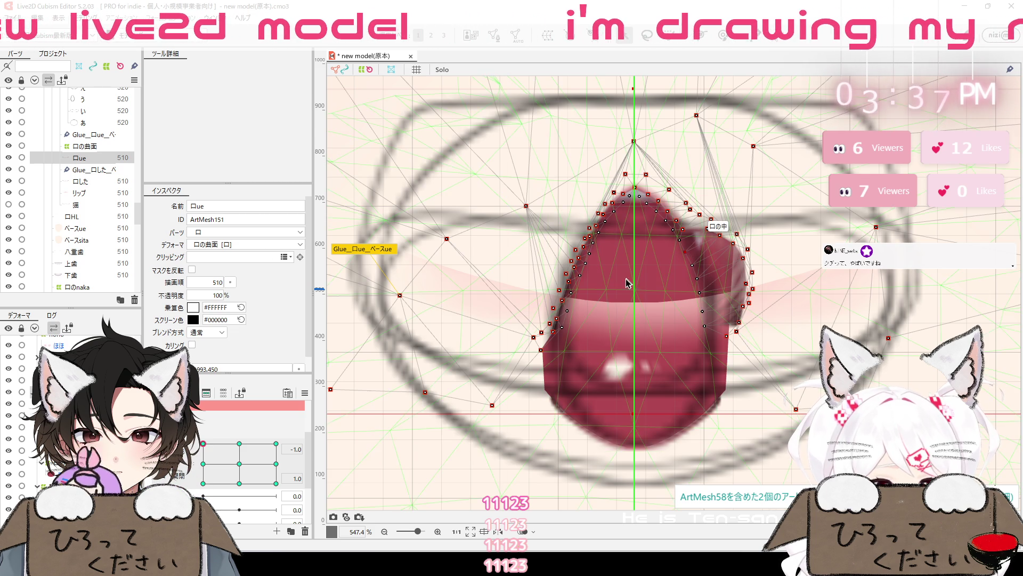
Paint glue weight on the 口ue mesh's upper-left edge and dab some on its right edge
left_click(724, 36)
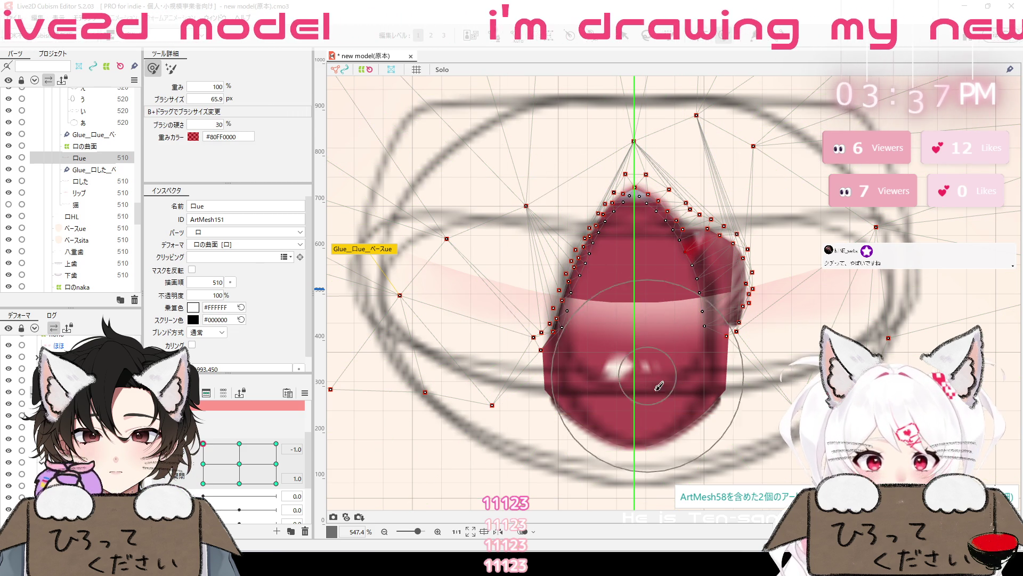
mouse_move(559, 266)
left_mouse_down()
mouse_move(574, 293)
mouse_move(590, 241)
left_mouse_up()
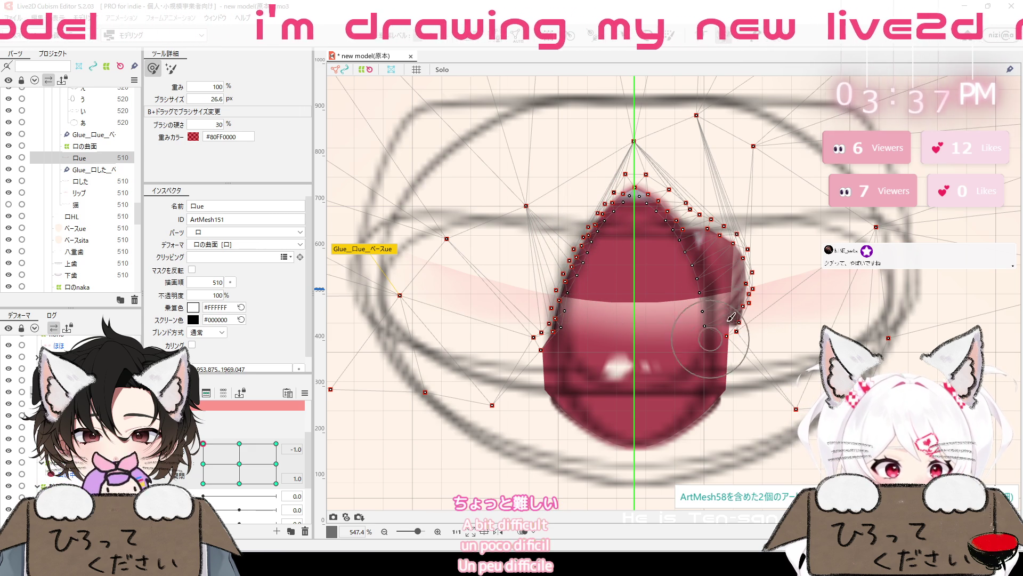
left_click(700, 309)
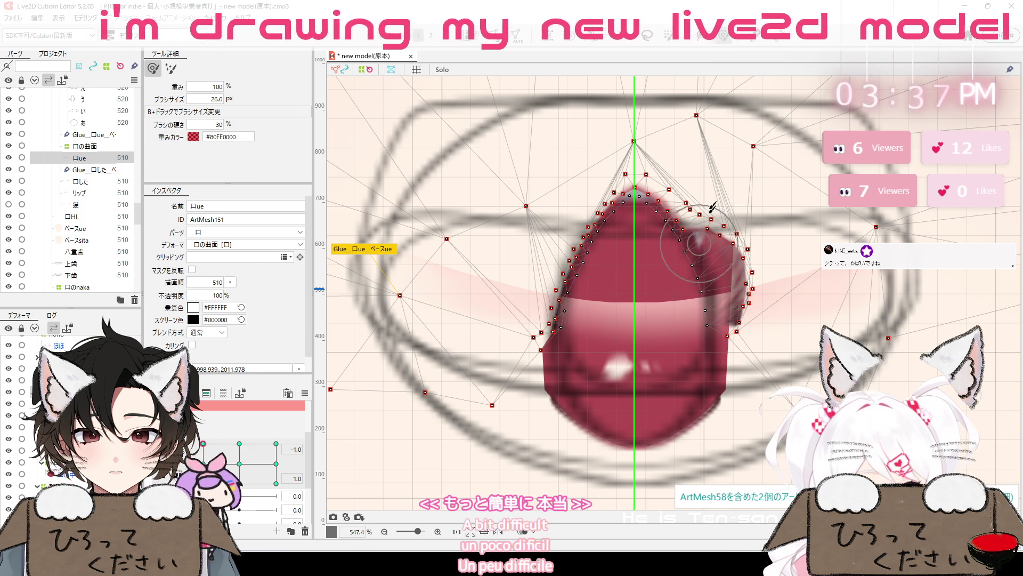
key("v")
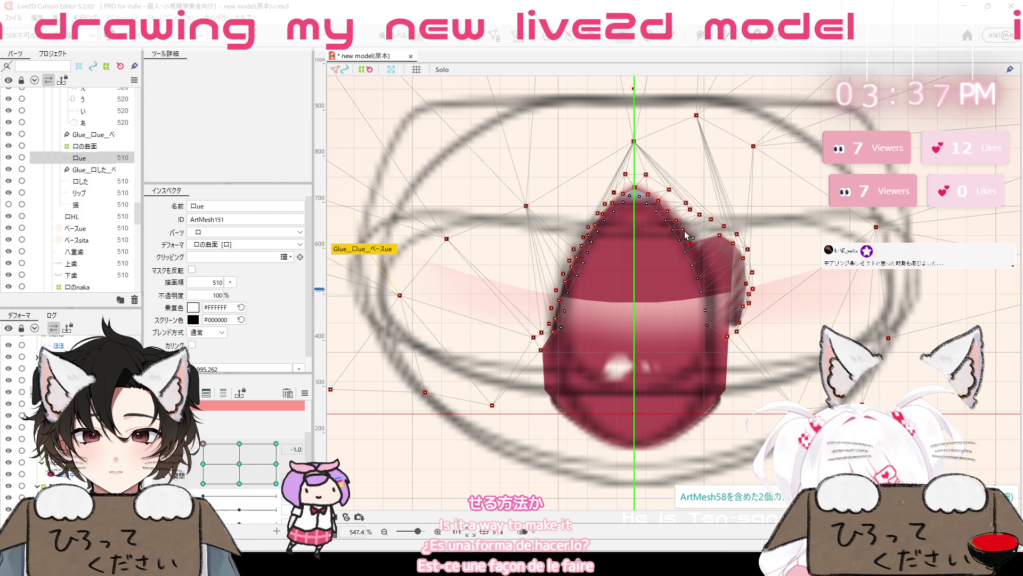
Drag the right-edge vertices back into a clean teardrop curve and repaint glue along the upper-left edge
left_click_drag(686, 237, 711, 286)
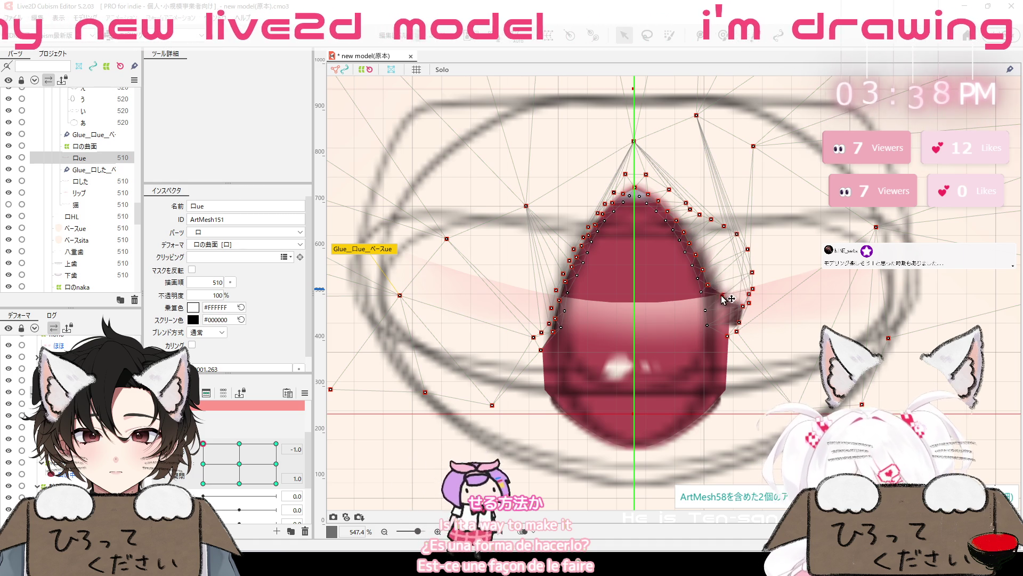
mouse_move(715, 304)
left_mouse_down()
mouse_move(717, 315)
mouse_move(751, 302)
mouse_move(713, 319)
left_mouse_up()
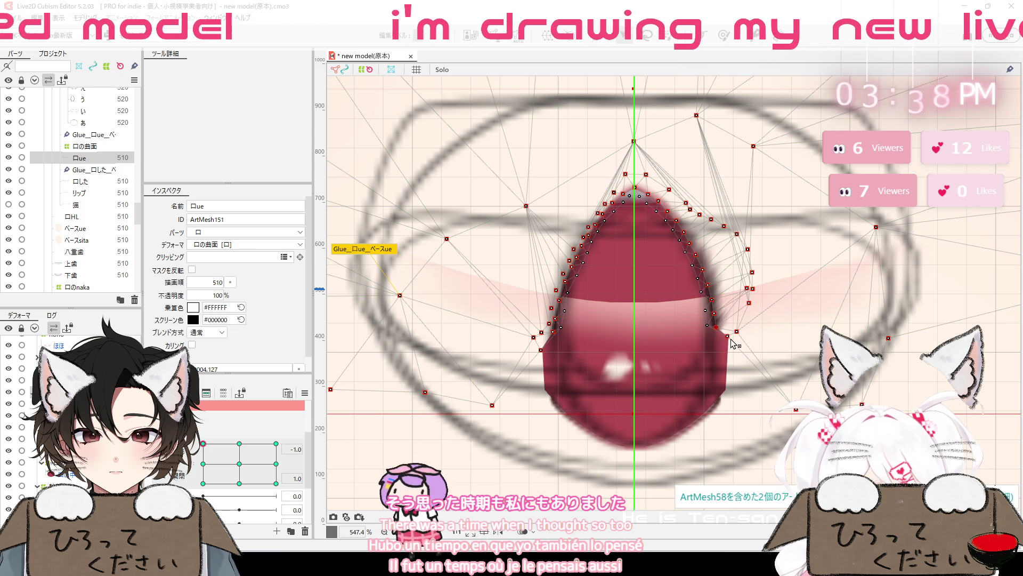
left_click_drag(730, 352, 731, 341)
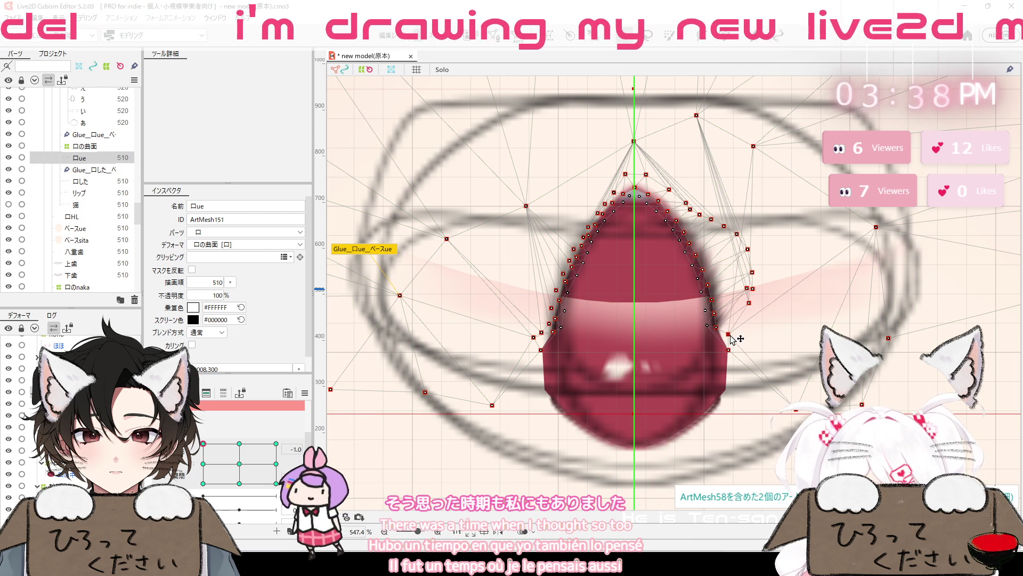
left_click(721, 319)
left_click_drag(726, 322, 725, 321)
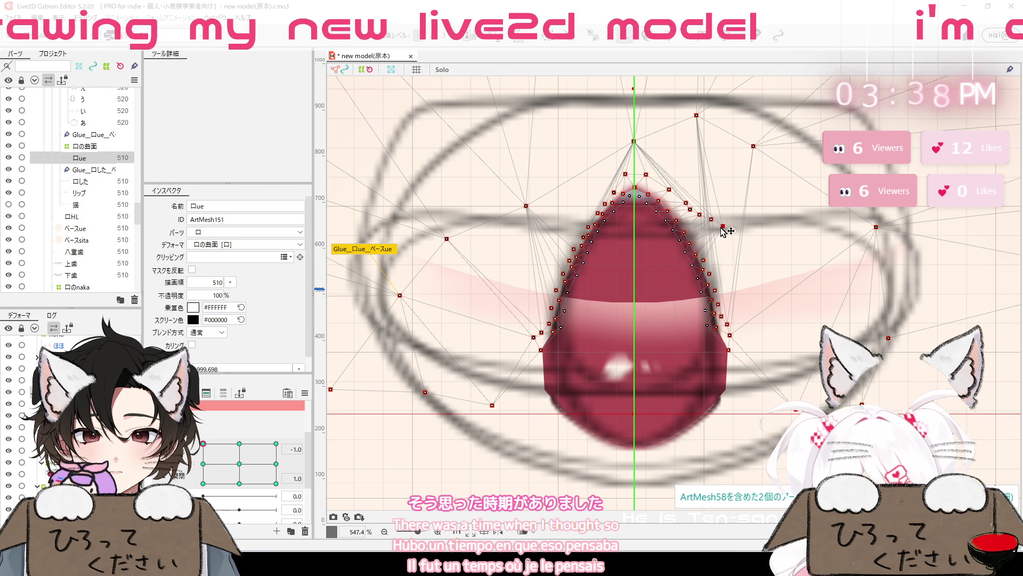
left_click_drag(698, 244, 699, 243)
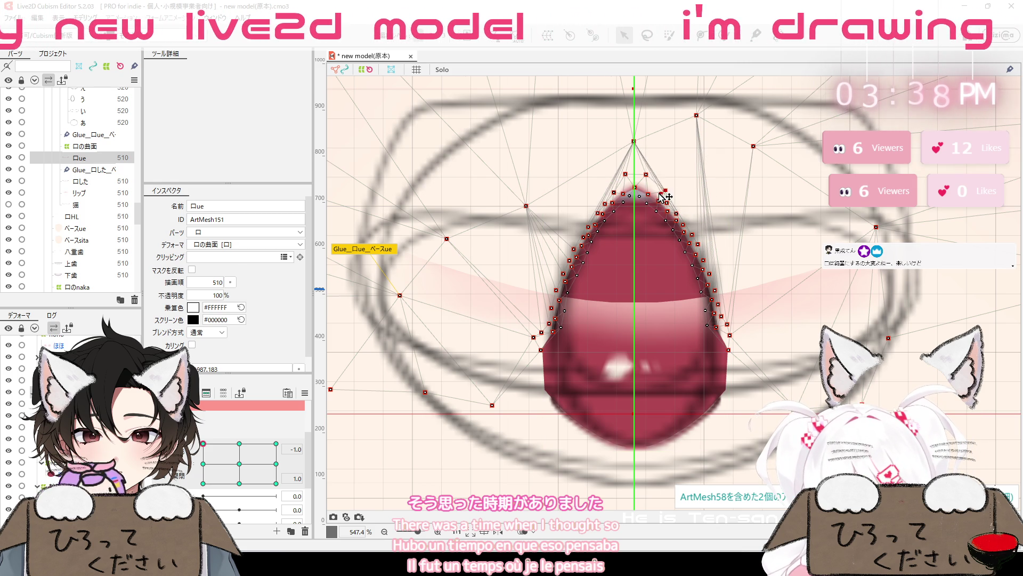
left_click_drag(661, 195, 659, 196)
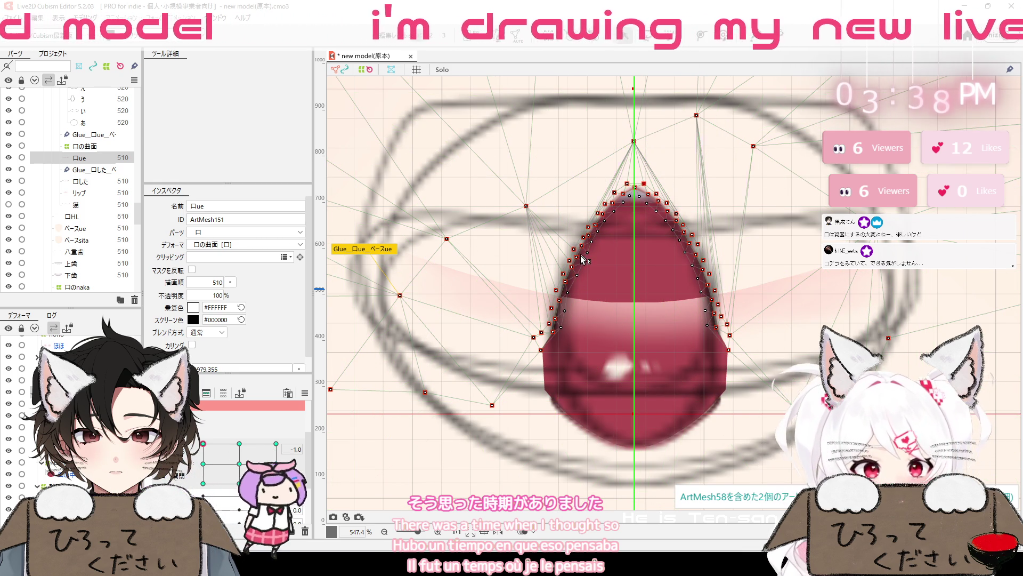
left_click_drag(583, 260, 547, 320)
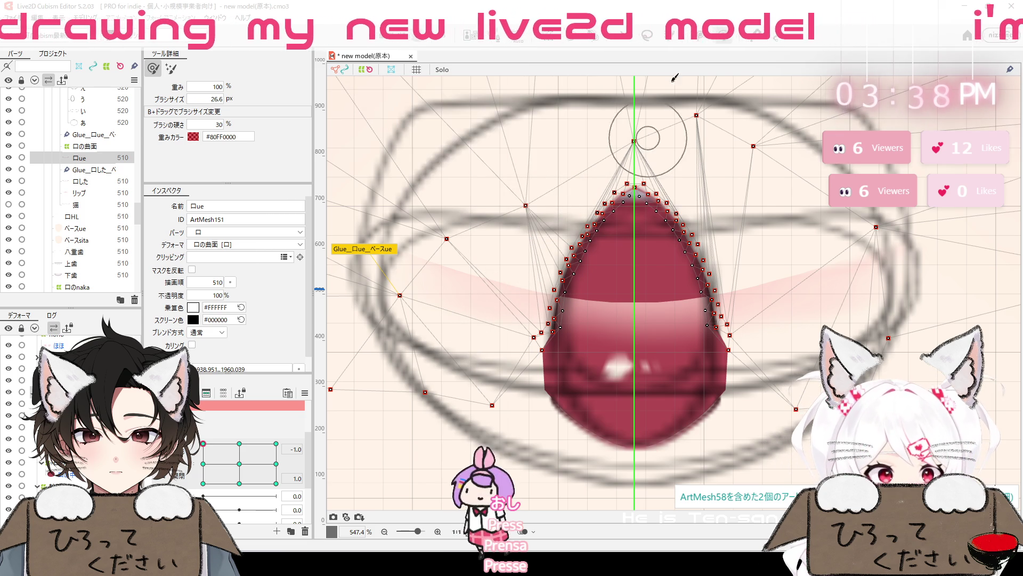
Drag the outer ベースue vertices above, left and right of the mouth higher and wider, then zoom out
left_click(623, 36)
left_click_drag(526, 206, 548, 117)
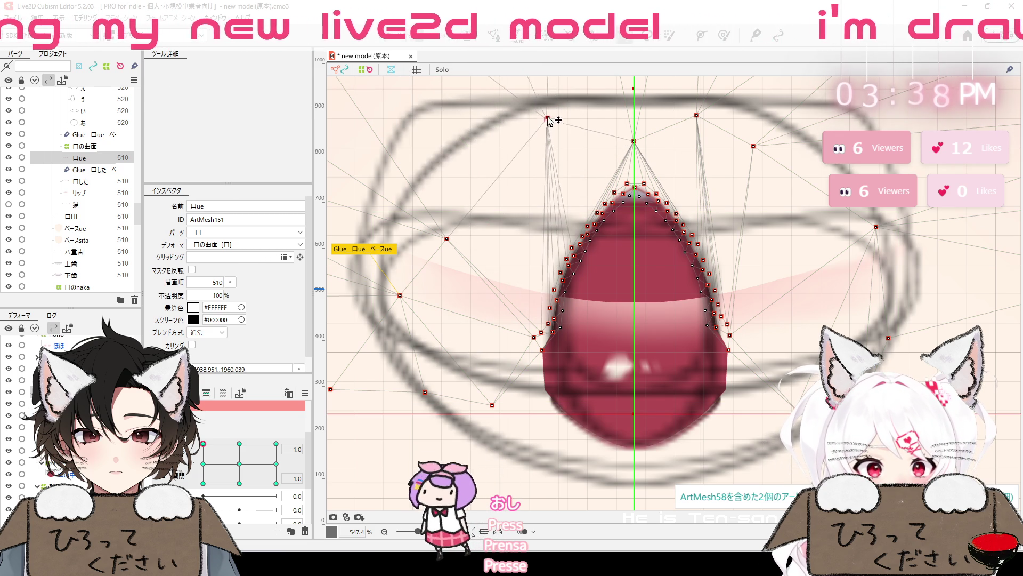
mouse_move(447, 238)
left_mouse_down()
mouse_move(466, 169)
mouse_move(475, 172)
left_mouse_up()
left_click_drag(547, 116, 546, 116)
mouse_move(697, 116)
left_mouse_down()
mouse_move(744, 123)
mouse_move(817, 203)
left_mouse_up()
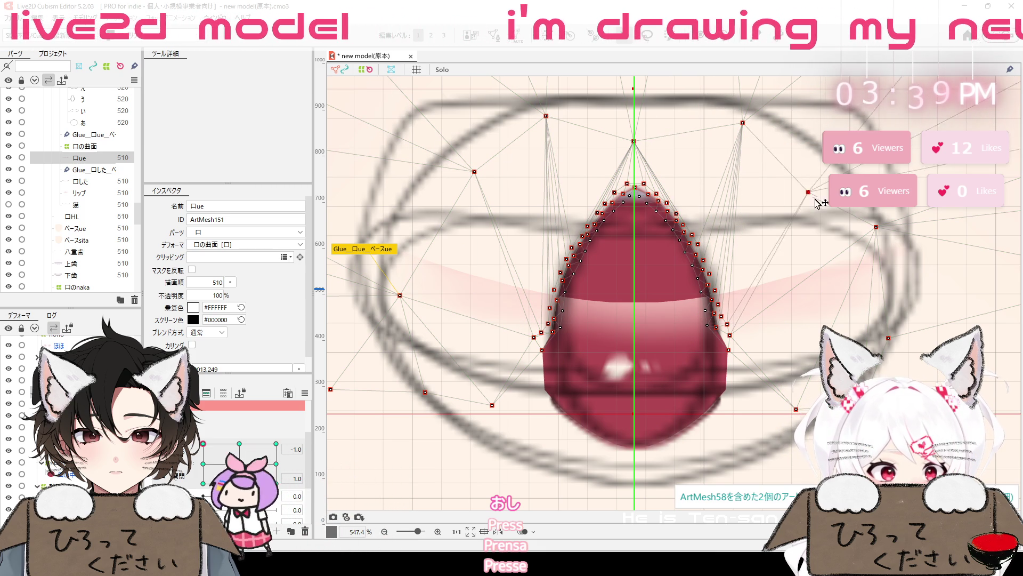
left_click_drag(743, 123, 749, 123)
left_click_drag(546, 116, 509, 123)
left_click_drag(474, 172, 437, 192)
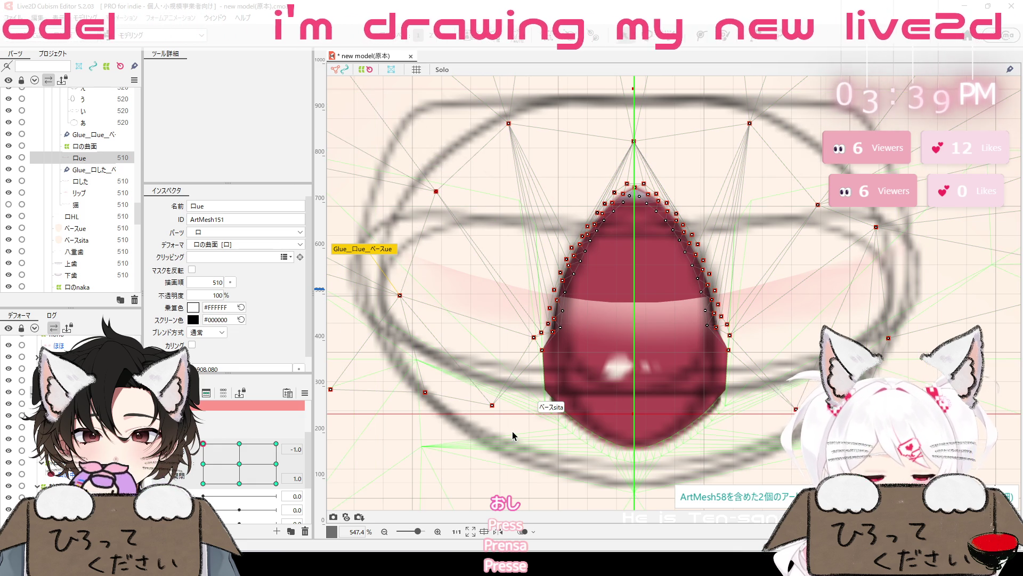
scroll(656, 512, "down", 3)
left_click_drag(646, 511, 689, 409)
scroll(605, 303, "up", 5)
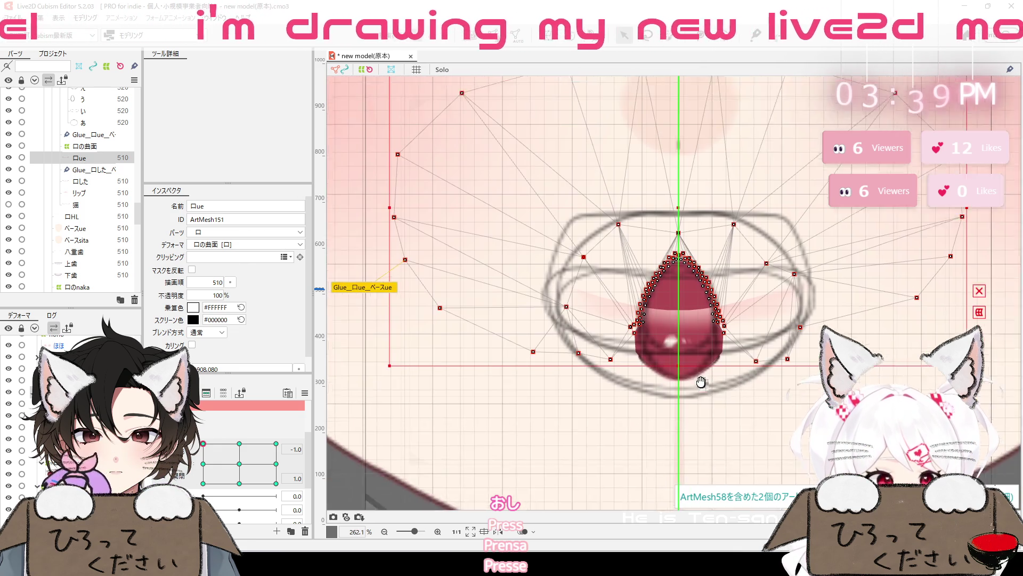
Tuck the 口ue mesh's left- and right-edge vertices onto the open mouth's outline
scroll(604, 302, "up", 5)
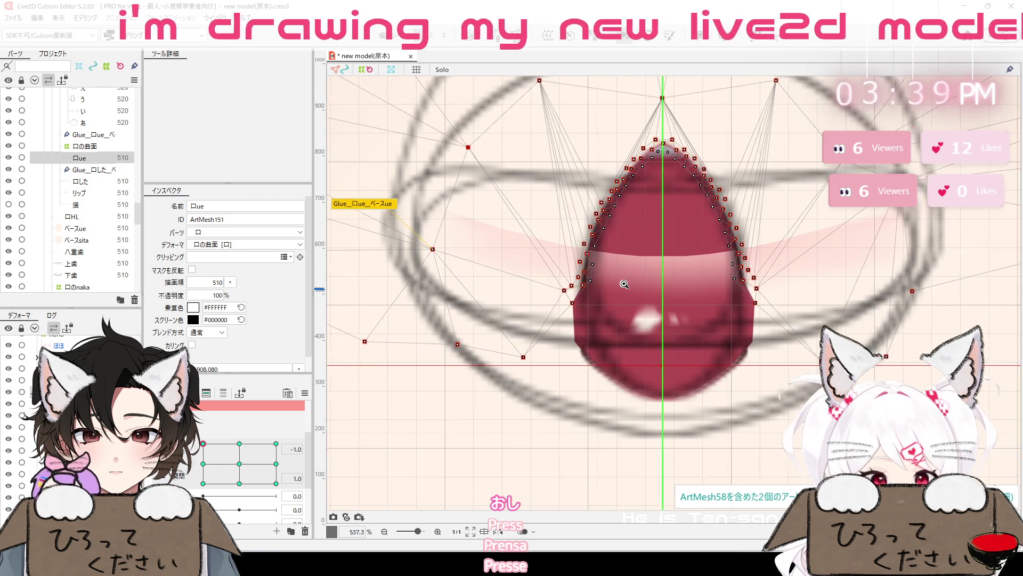
scroll(626, 284, "up", 5)
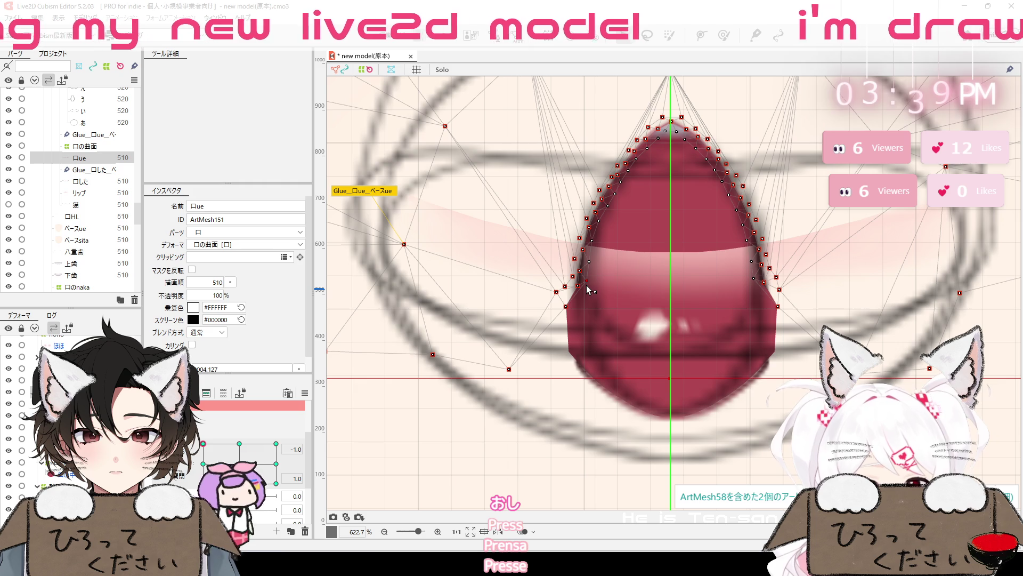
left_click_drag(557, 291, 576, 305)
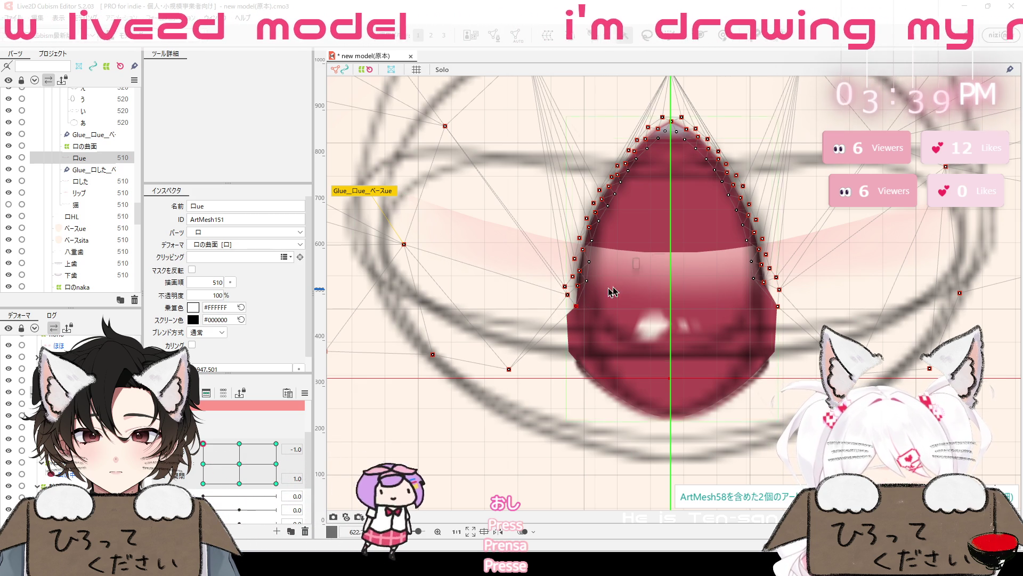
left_click(763, 283)
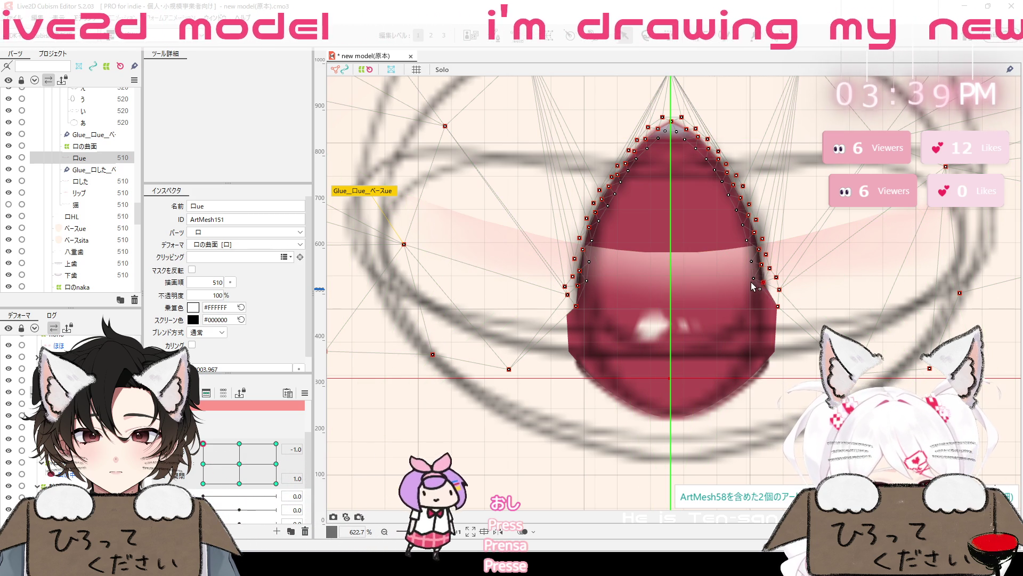
mouse_move(777, 305)
left_mouse_down()
mouse_move(769, 311)
mouse_move(776, 298)
left_mouse_up()
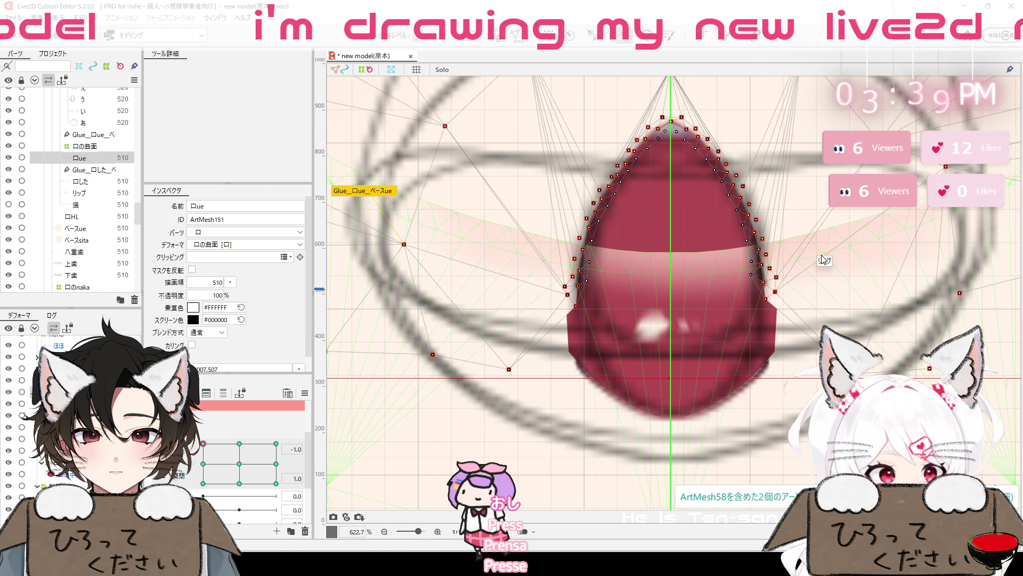
left_click(598, 226)
left_click_drag(599, 226, 581, 265)
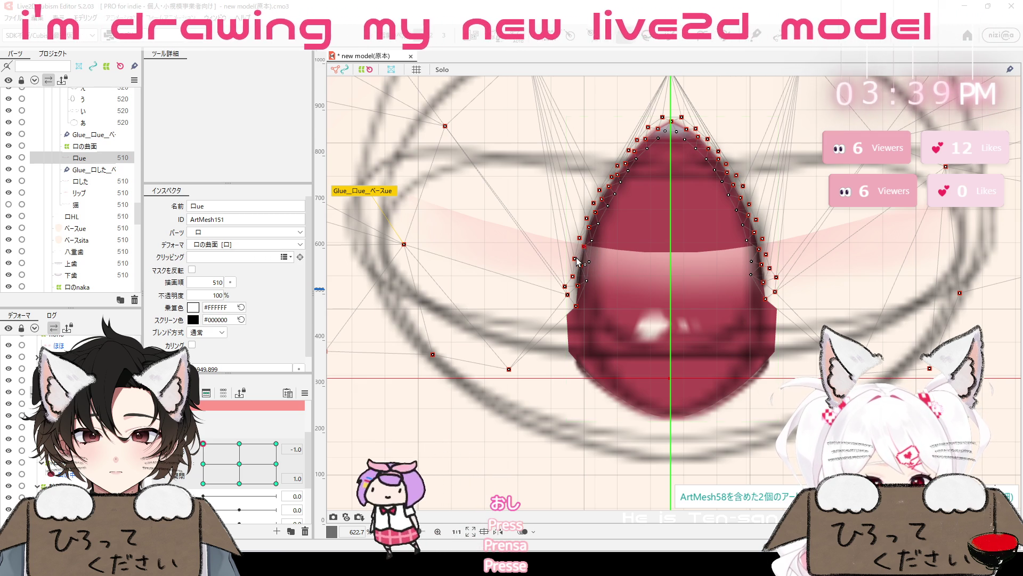
left_click_drag(581, 265, 613, 179)
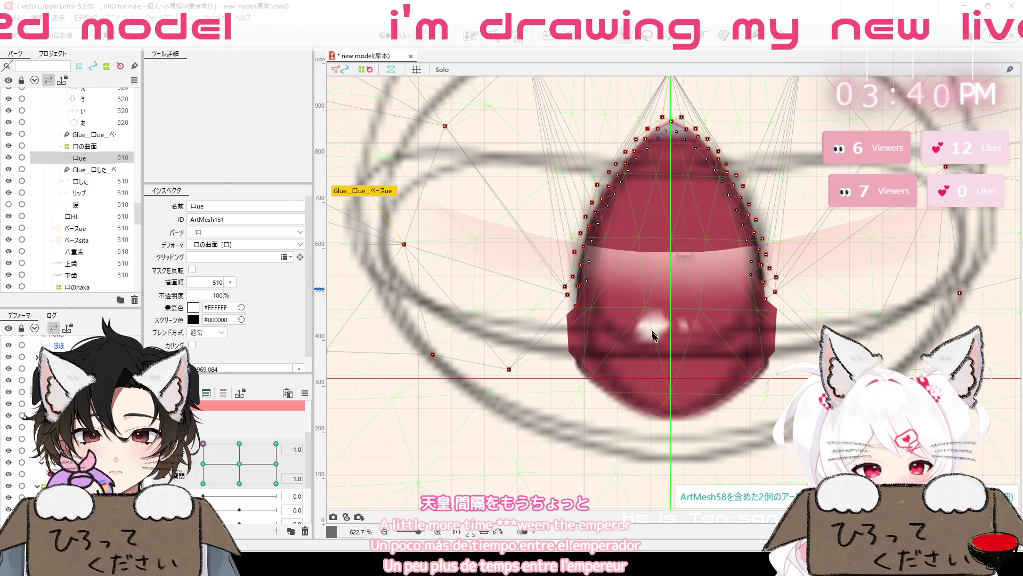
scroll(813, 402, "down", 5)
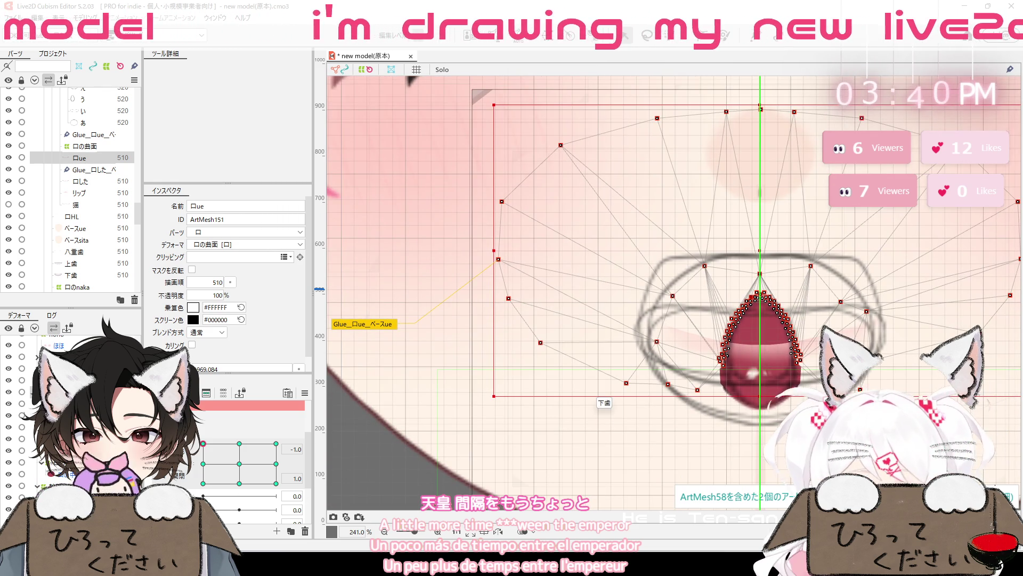
left_click(770, 410)
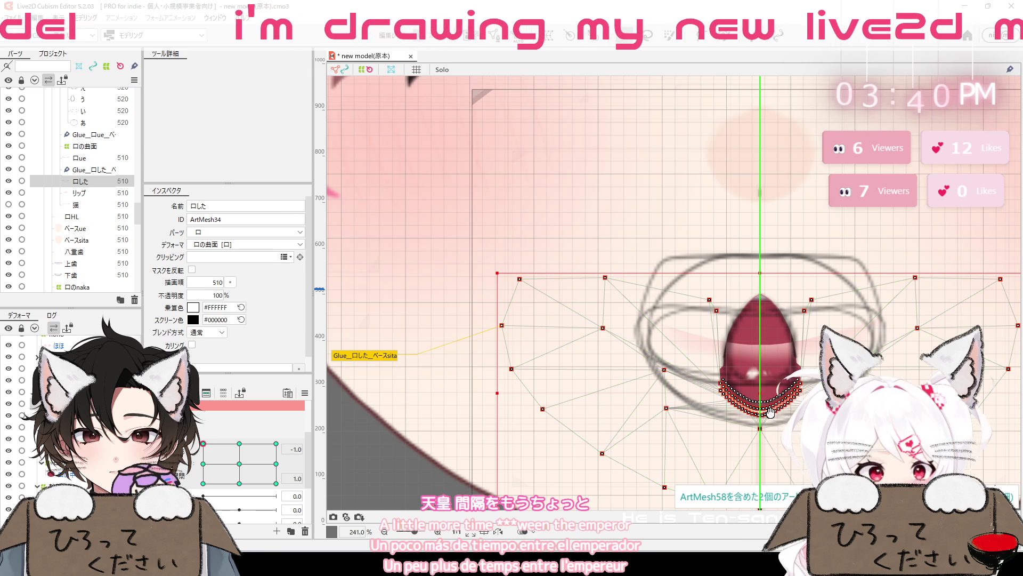
With an enlarged Deform Brush, sweep 口した's right-side vertices onto the mouth's right outline
scroll(770, 410, "up", 5)
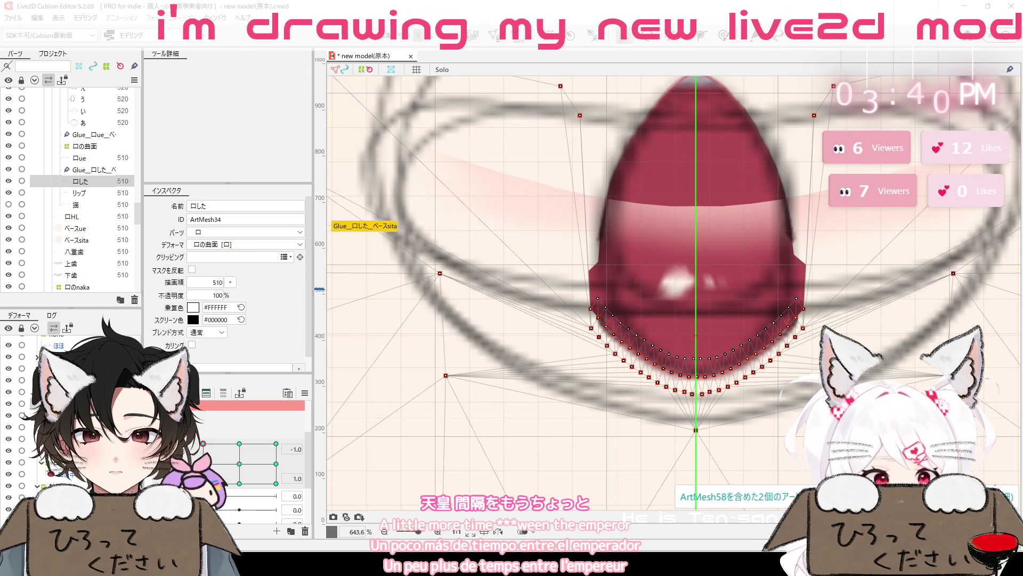
left_click(724, 42)
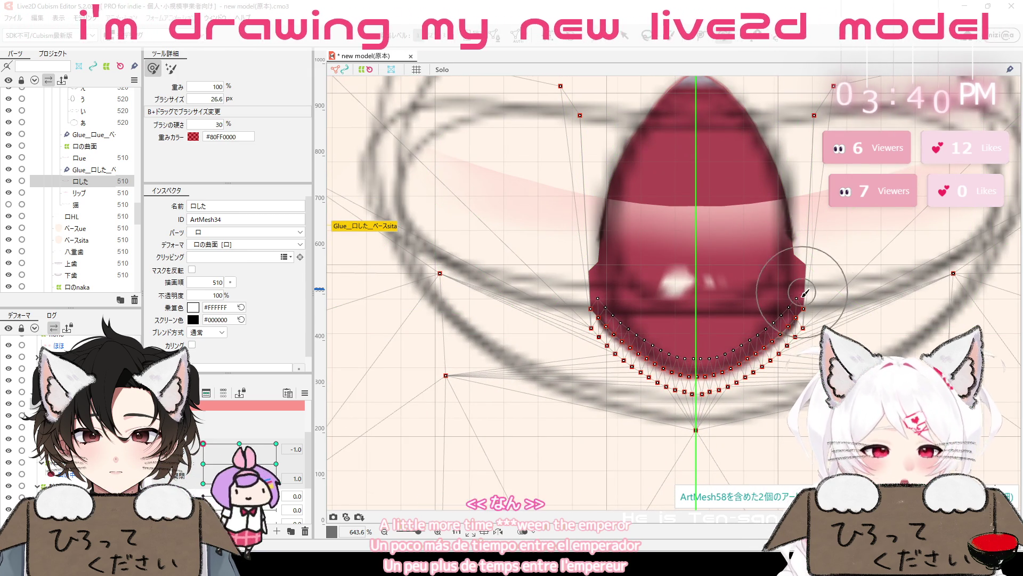
mouse_move(763, 371)
left_mouse_down()
mouse_move(787, 336)
mouse_move(781, 325)
left_mouse_up()
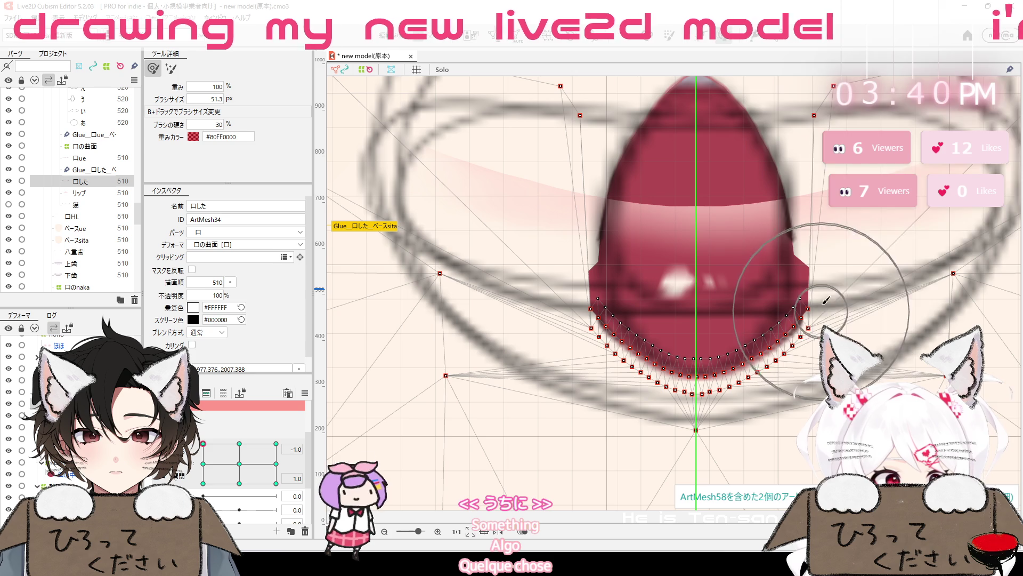
mouse_move(838, 291)
left_mouse_down()
mouse_move(809, 252)
mouse_move(806, 221)
left_mouse_up()
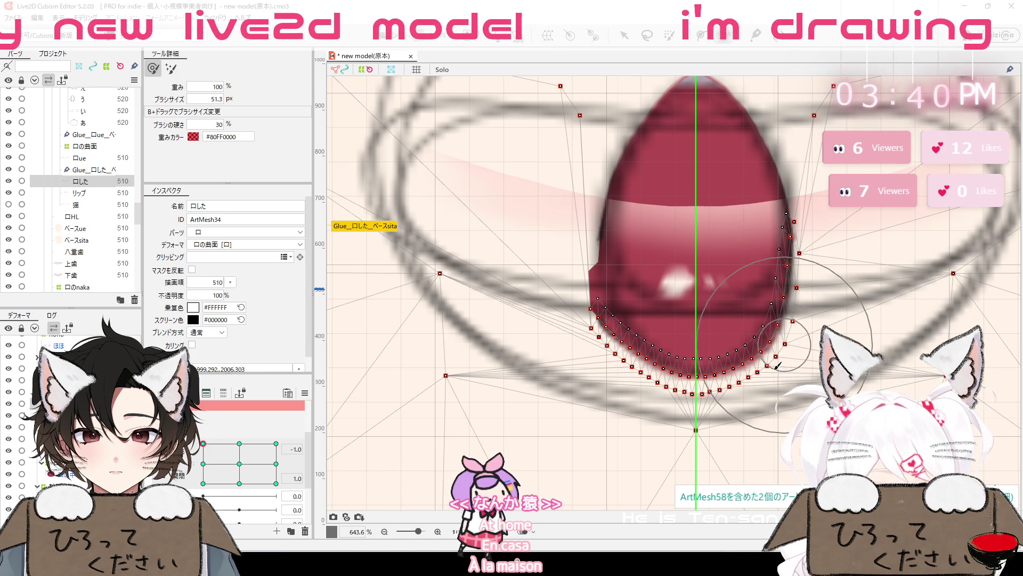
mouse_move(788, 394)
left_mouse_down()
mouse_move(811, 378)
mouse_move(816, 345)
mouse_move(800, 296)
mouse_move(832, 265)
left_mouse_up()
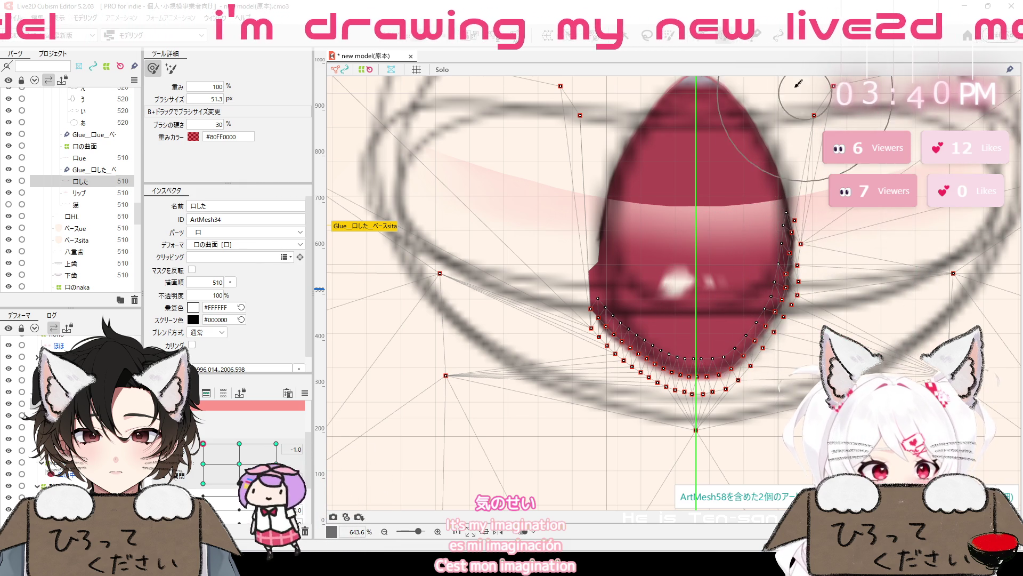
left_click_drag(790, 123, 805, 212)
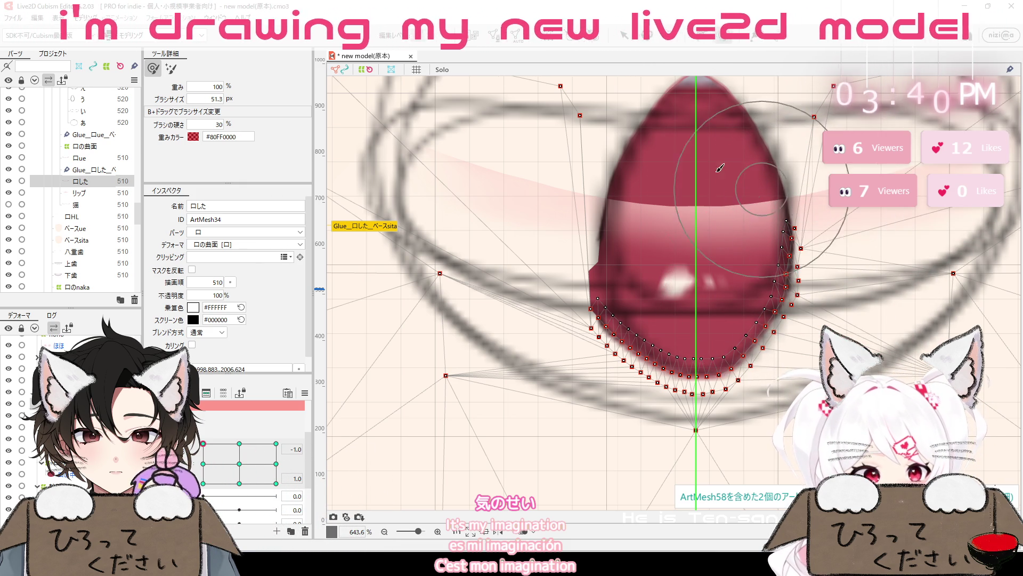
key("ctrl+space")
scroll(814, 236, "up", 5)
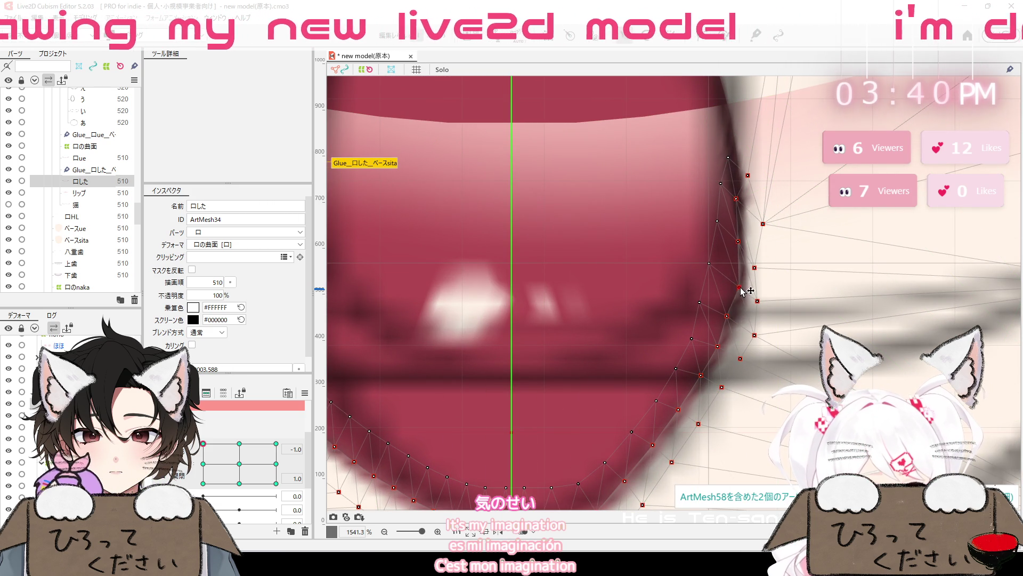
left_click_drag(770, 217, 775, 196)
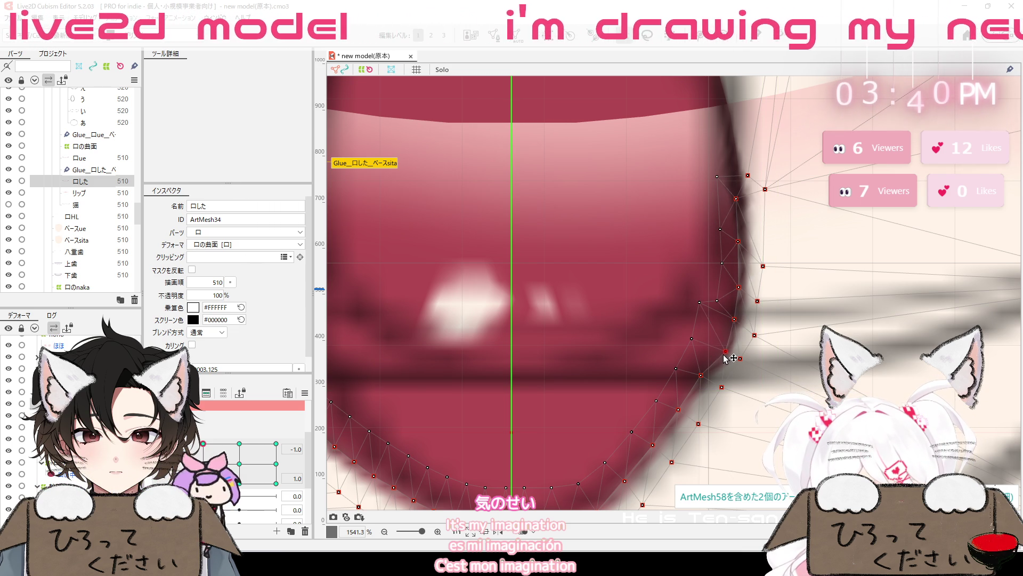
Drag individual right and lower-right 口した vertices onto the open mouth's curve
mouse_move(740, 359)
left_mouse_down()
mouse_move(751, 351)
mouse_move(768, 233)
mouse_move(766, 207)
mouse_move(746, 207)
left_mouse_up()
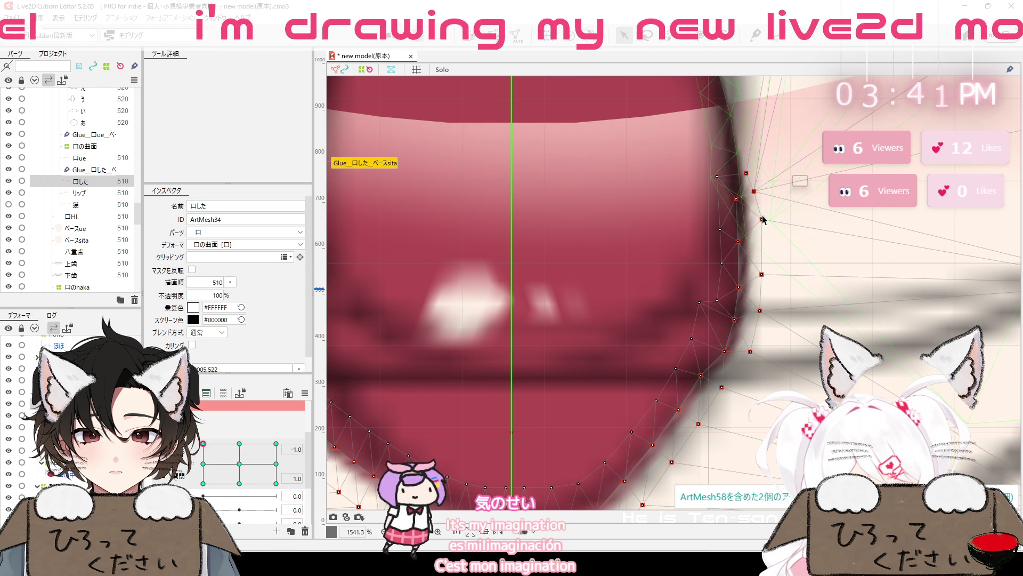
left_click_drag(707, 382, 748, 390)
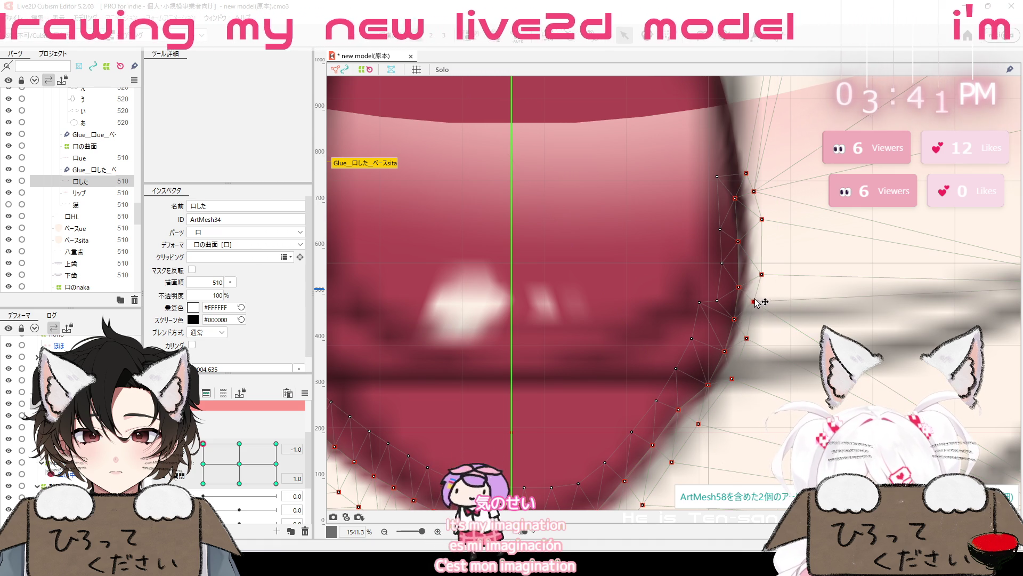
mouse_move(762, 275)
left_mouse_down()
mouse_move(754, 261)
mouse_move(767, 264)
left_mouse_up()
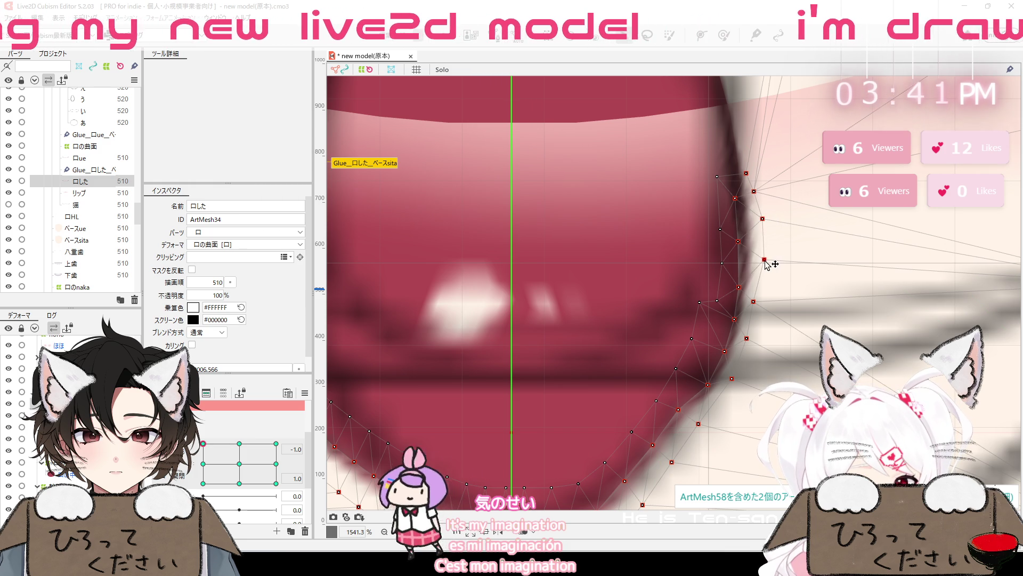
left_click_drag(755, 304, 753, 343)
left_click_drag(733, 380, 745, 385)
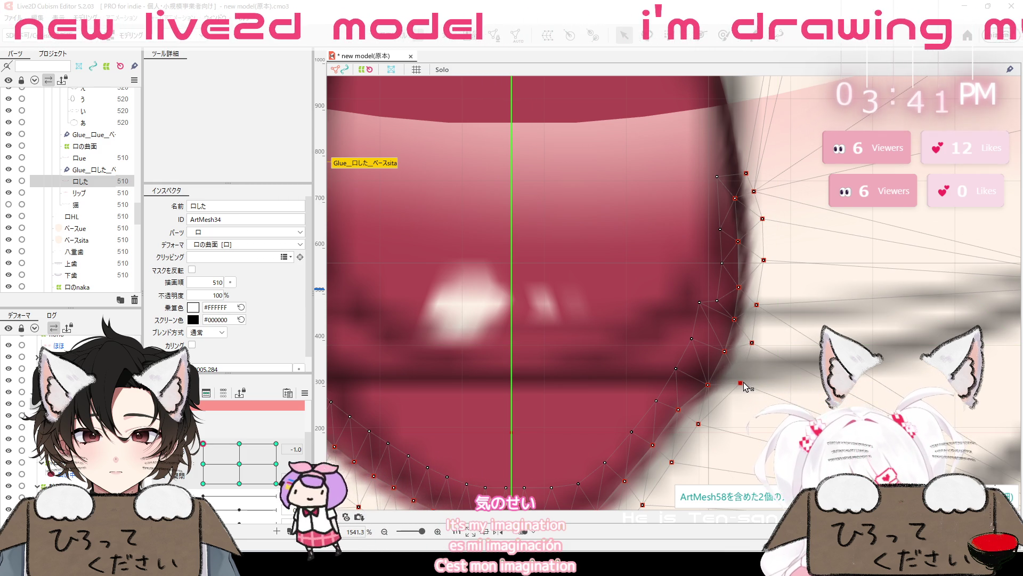
mouse_move(699, 424)
left_mouse_down()
mouse_move(720, 422)
mouse_move(688, 418)
left_mouse_up()
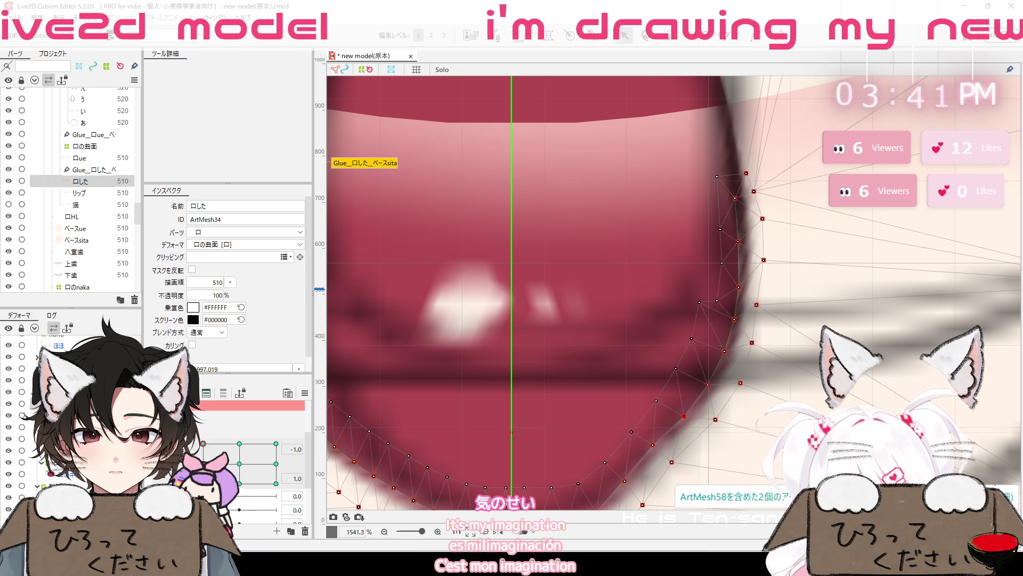
scroll(727, 348, "down", 5)
scroll(728, 347, "up", 3)
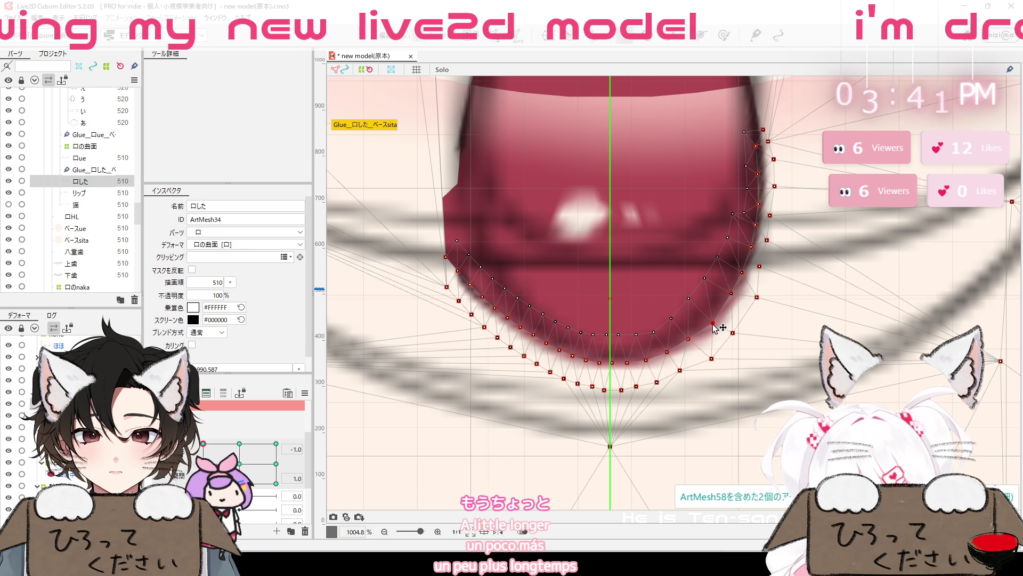
Lower the 口した mesh's bottom point and raise a lower-right lip-edge vertex
left_click_drag(611, 446, 613, 477)
left_click(715, 321)
mouse_move(689, 338)
left_mouse_down()
mouse_move(691, 321)
mouse_move(688, 339)
left_mouse_up()
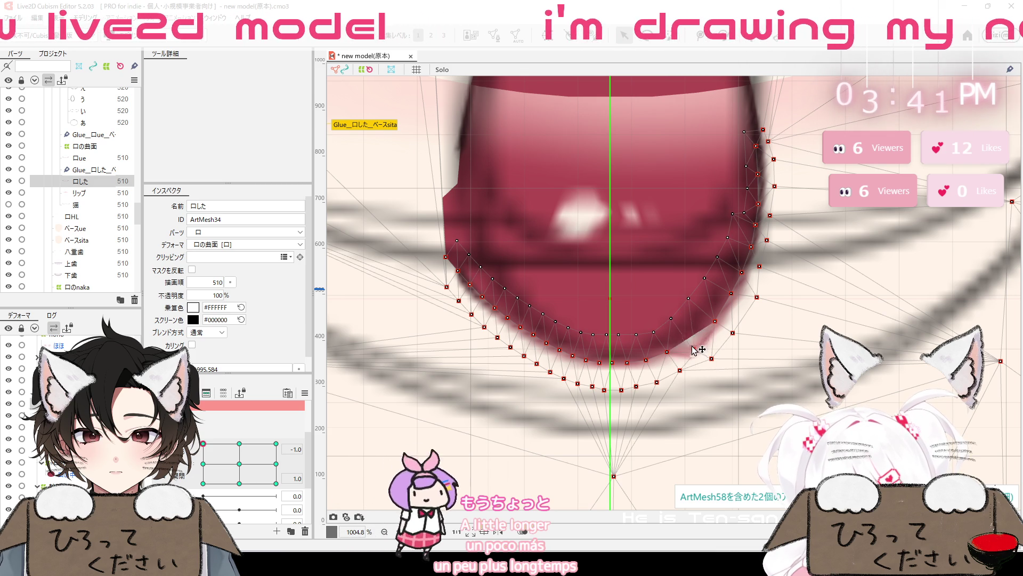
left_click_drag(692, 355, 691, 348)
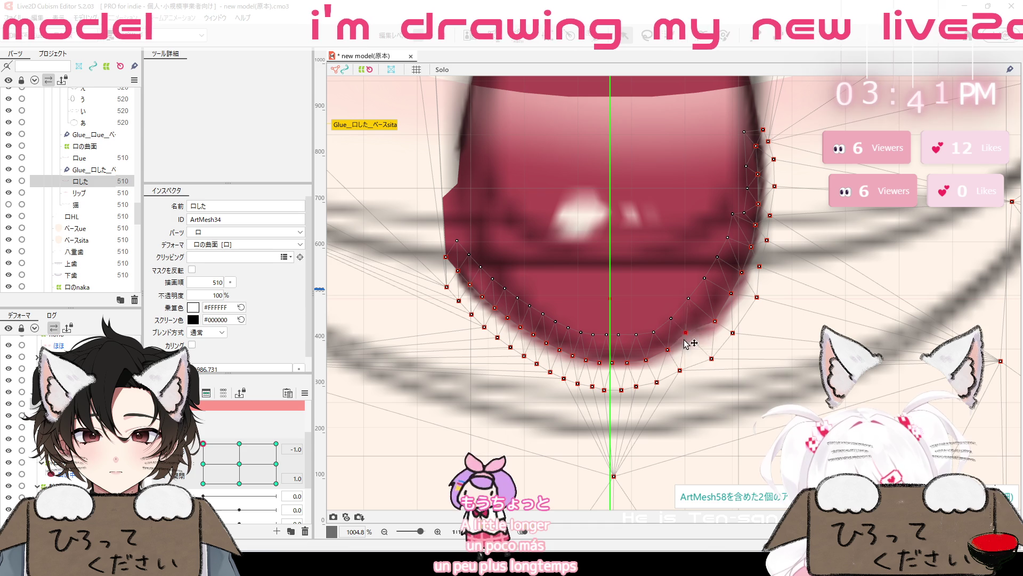
mouse_move(704, 355)
left_mouse_down()
mouse_move(693, 339)
mouse_move(671, 355)
left_mouse_up()
Realign the remaining lower-right lip vertices of 口した along the drawn lip edge
left_click(715, 322)
left_click_drag(670, 319, 679, 335)
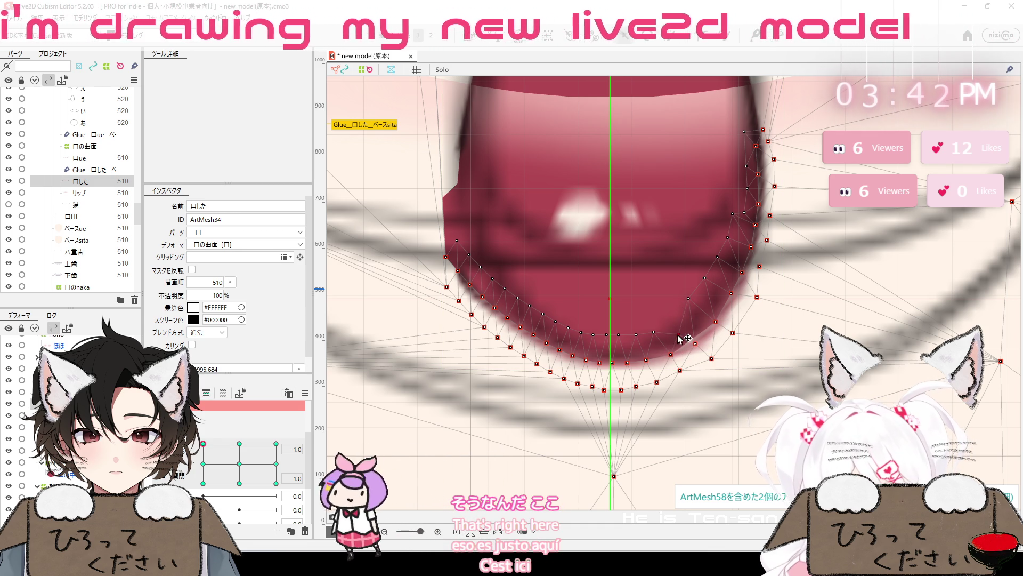
left_click_drag(688, 298, 697, 323)
left_click_drag(705, 277, 711, 303)
left_click_drag(717, 257, 725, 276)
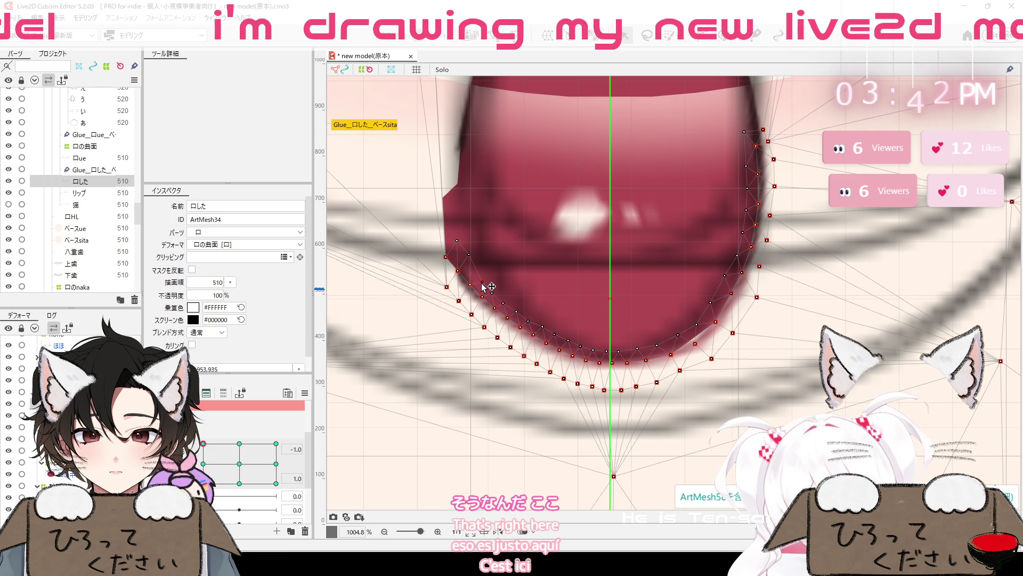
Fit 口した's remaining left and lower-right vertices to the lip line, then select the Glue_口した_ベースsita glue
left_click_drag(457, 243, 457, 258)
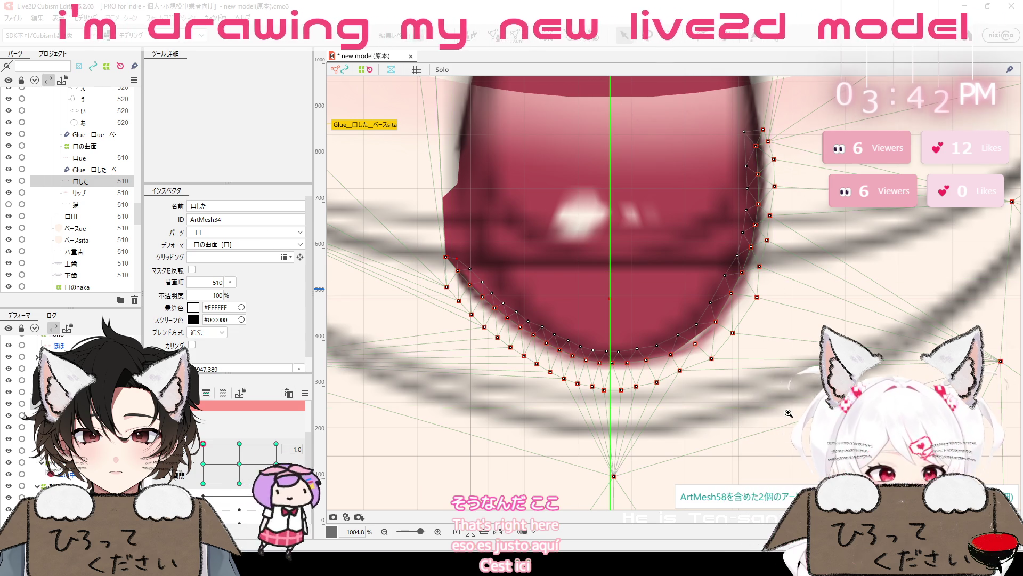
scroll(754, 278, "down", 2)
scroll(753, 278, "up", 3)
left_click_drag(752, 277, 743, 267)
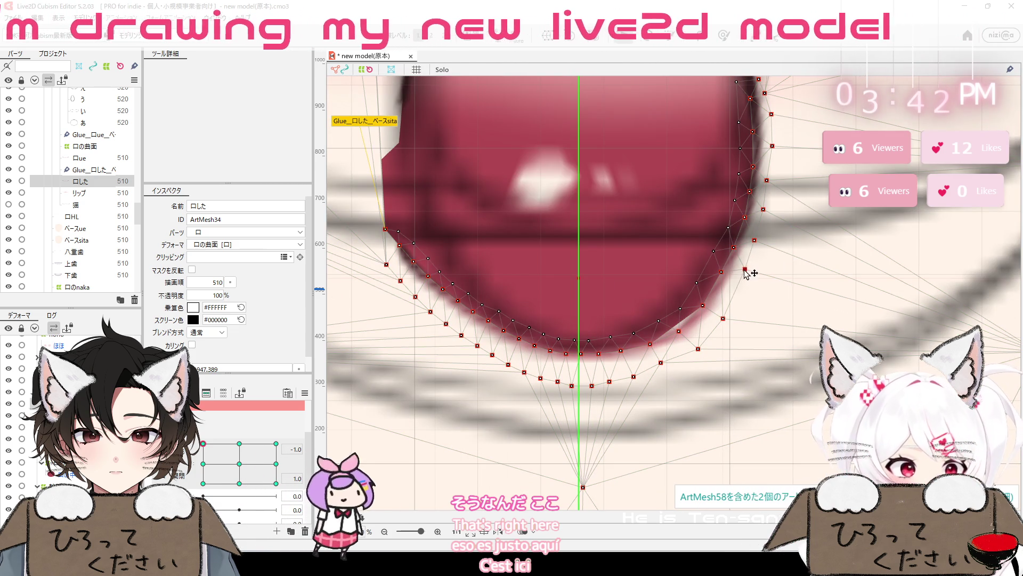
left_click_drag(724, 319, 724, 297)
left_click_drag(699, 348, 703, 326)
left_click_drag(660, 363, 676, 347)
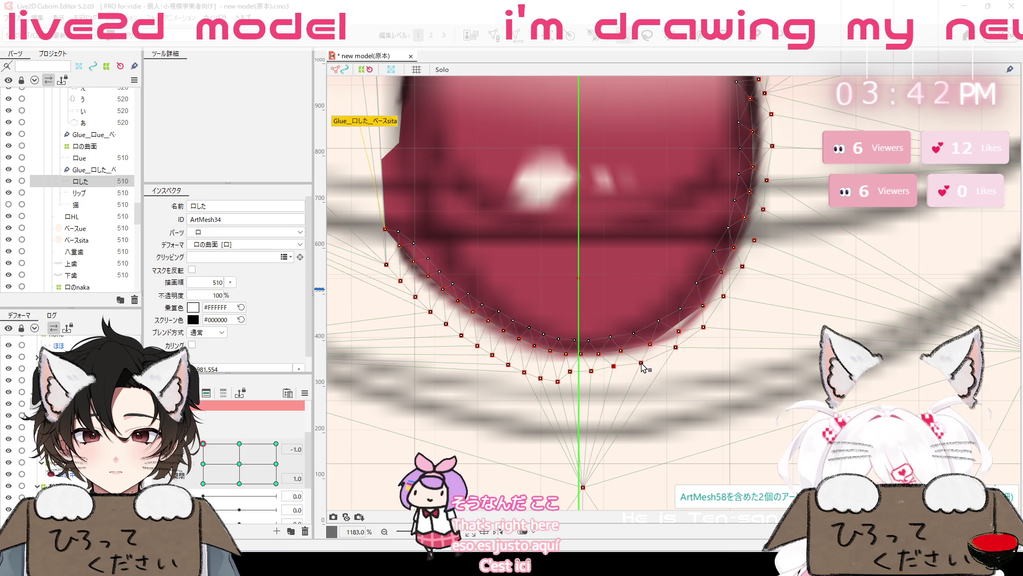
left_click(676, 347)
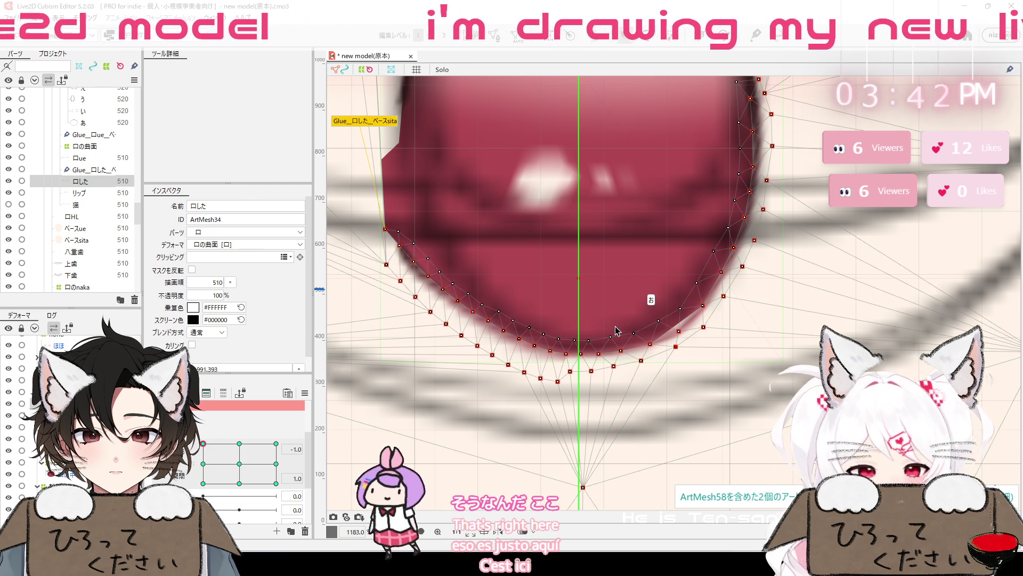
left_click(651, 300)
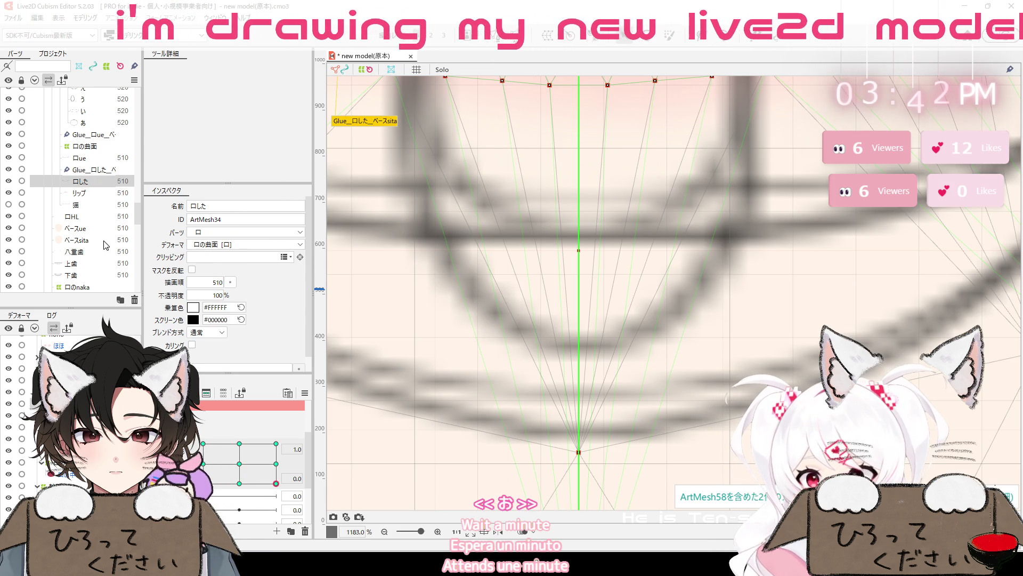
Select only 口した, enter Mesh Edit mode, and zoom out to show its whole mouth-edge mesh
left_click(105, 241, "shift")
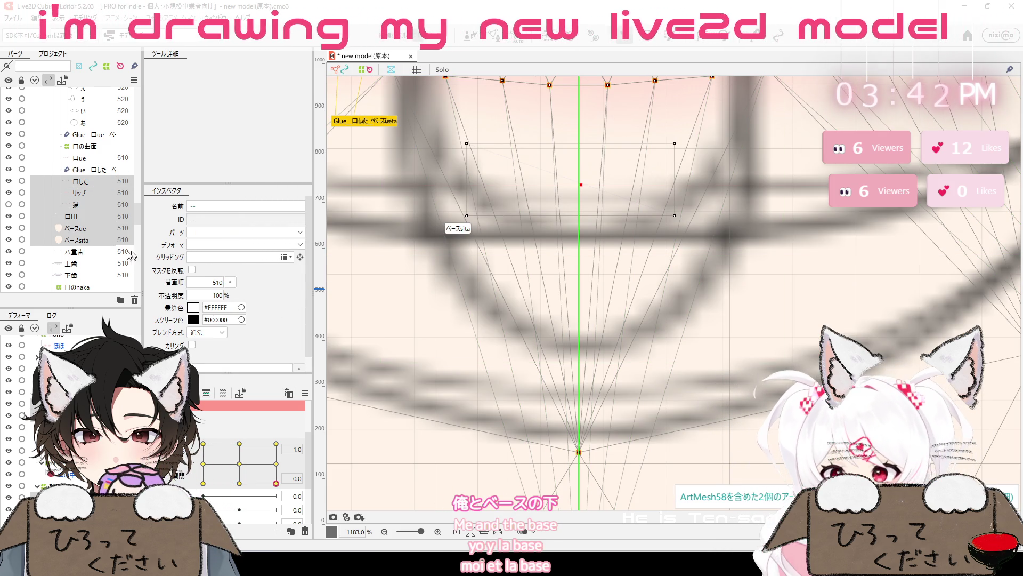
left_click(109, 183)
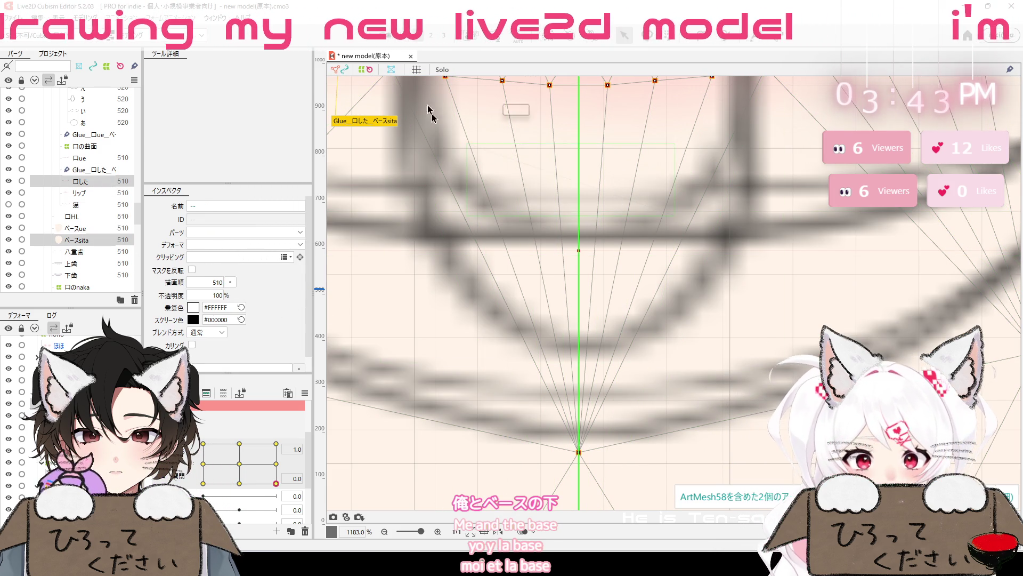
left_click(499, 42)
mouse_move(643, 145)
left_mouse_down()
mouse_move(616, 356)
mouse_move(523, 366)
mouse_move(709, 333)
mouse_move(608, 382)
mouse_move(736, 338)
left_mouse_up()
scroll(608, 382, "down", 2)
scroll(602, 386, "down", 2)
scroll(594, 392, "down", 3)
scroll(586, 397, "down", 2)
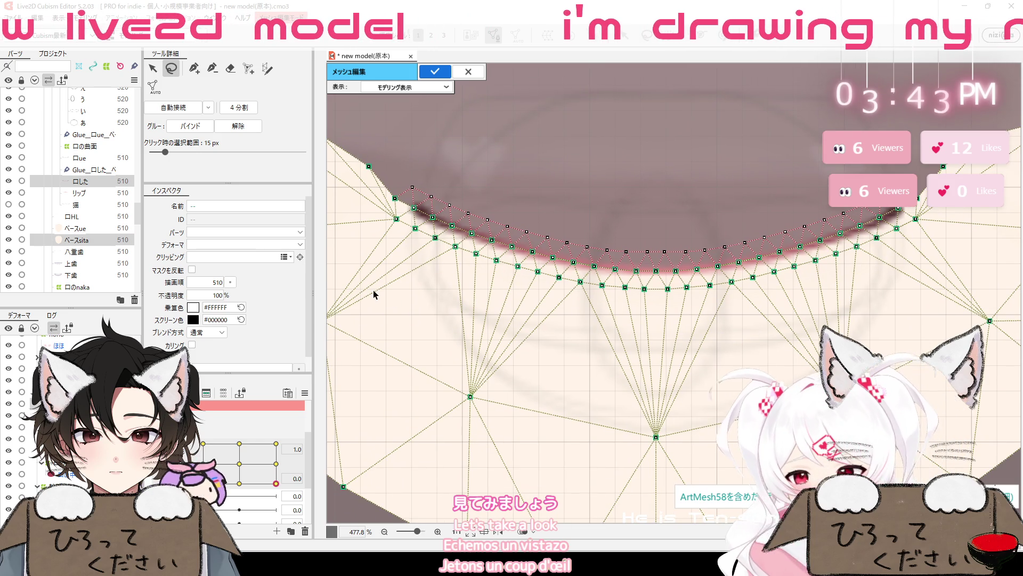
left_click(92, 170)
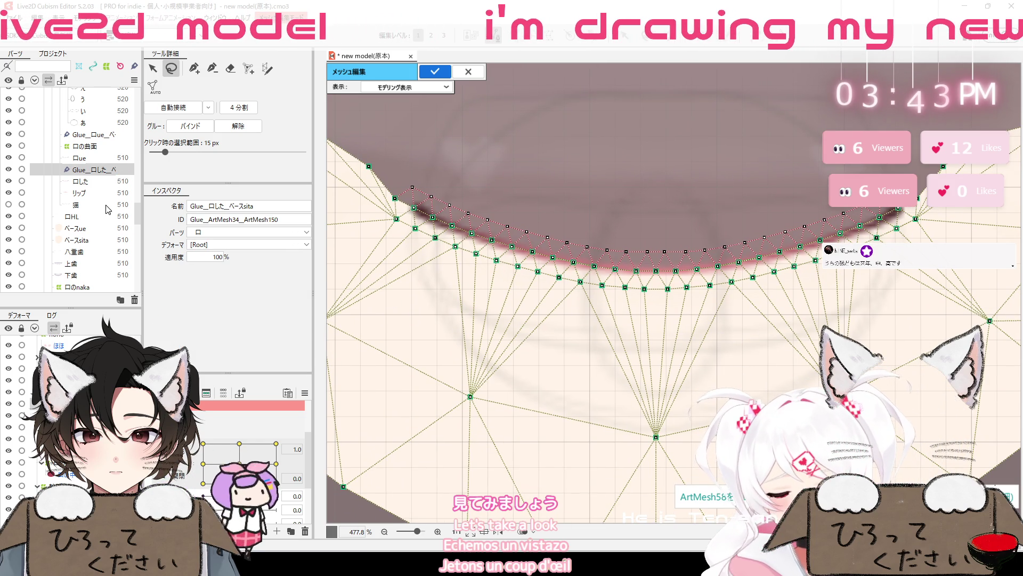
Check the base mesh ベースsita, return to 口した, and undo the stray lip-edge vertex move
left_click(112, 239)
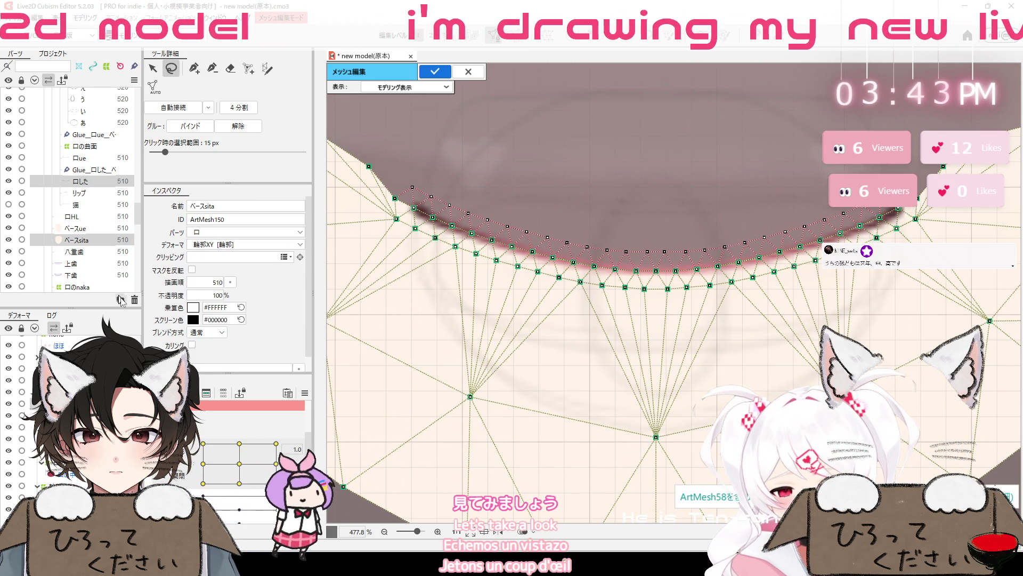
left_click(617, 271)
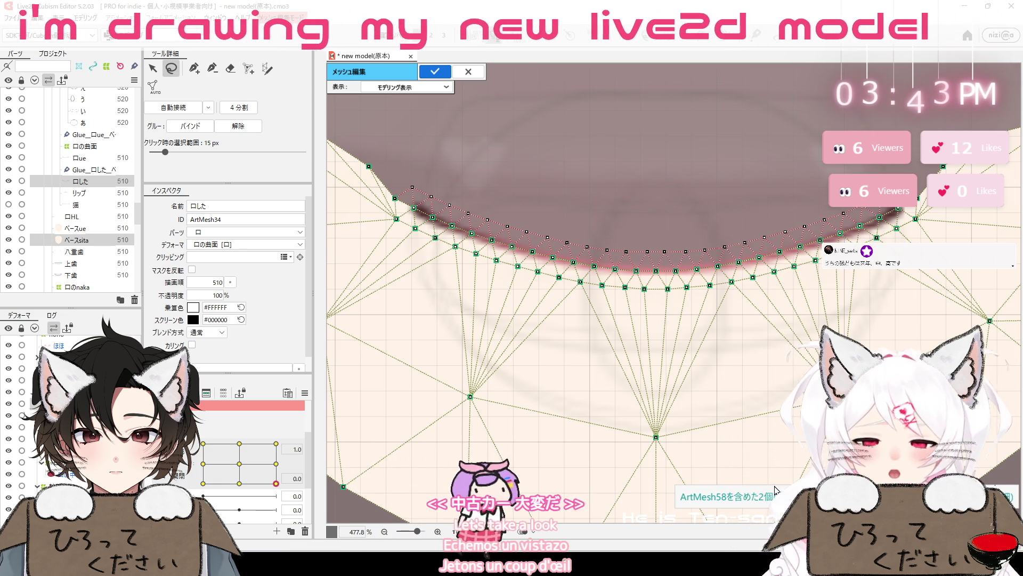
scroll(835, 233, "up", 3)
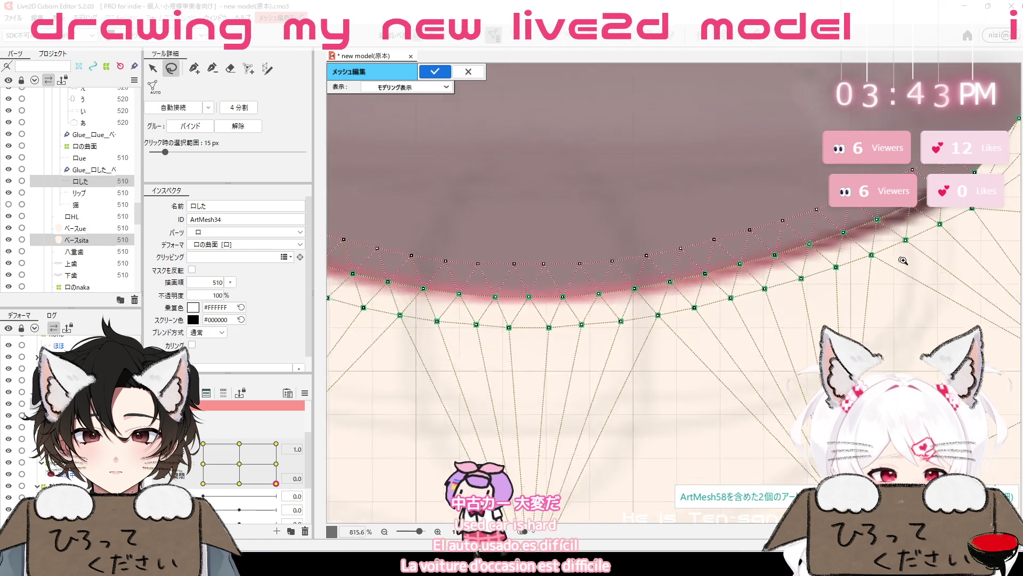
scroll(799, 266, "up", 3)
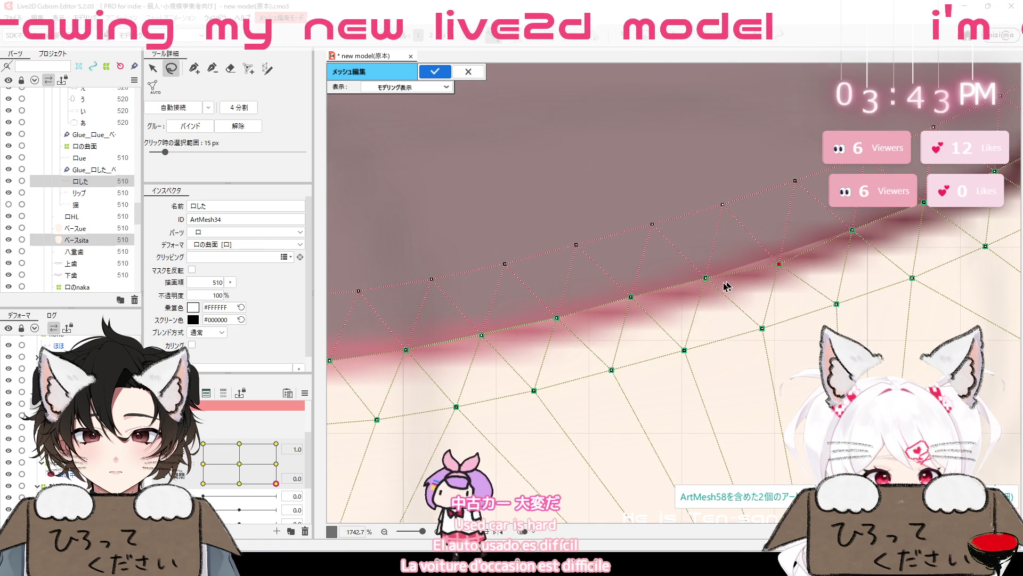
key("ctrl+z")
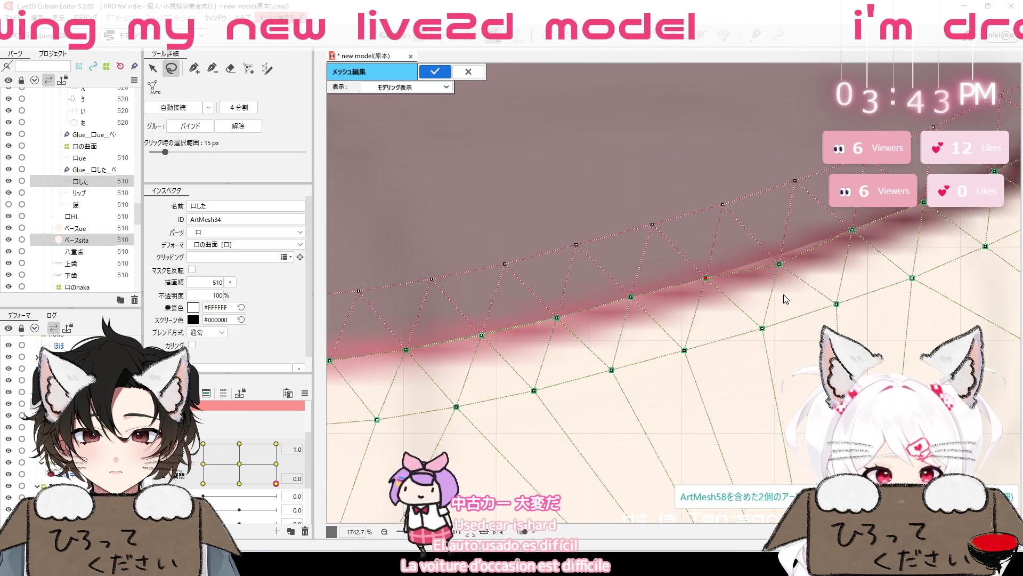
scroll(772, 303, "up", 1)
scroll(771, 304, "down", 3)
scroll(676, 312, "down", 4)
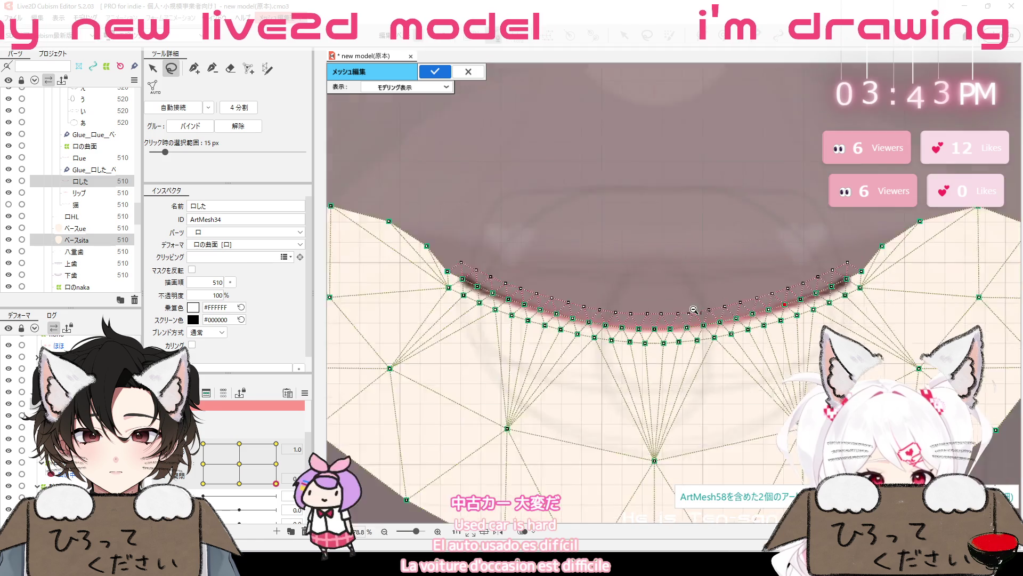
scroll(676, 313, "down", 1)
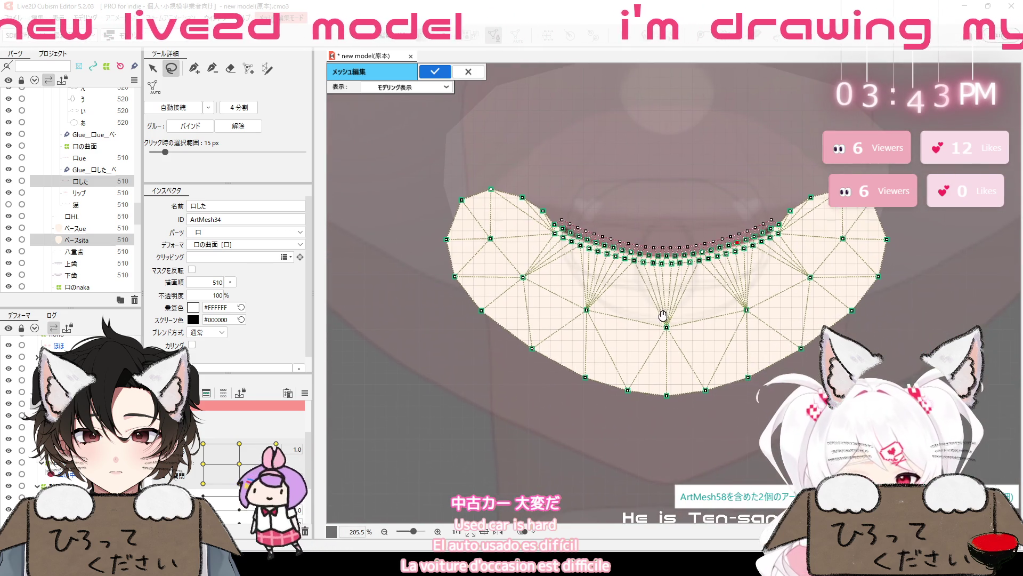
Lasso-select the 口した mesh vertices, confirm the mesh edit, and show Glue_口した_ベースsita's weights
left_click(194, 68)
left_click(171, 68)
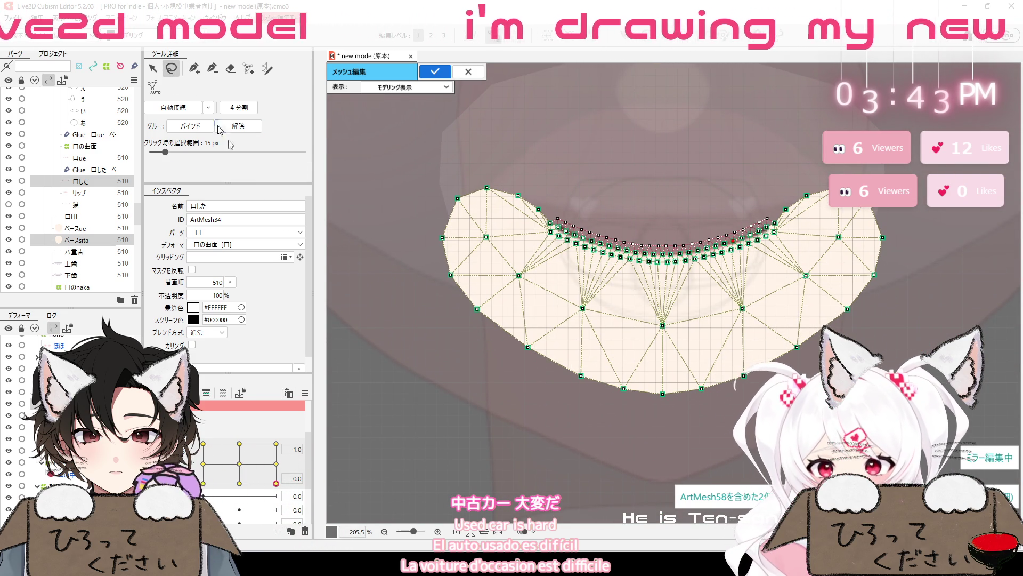
mouse_move(446, 341)
left_mouse_down()
mouse_move(559, 223)
mouse_move(694, 254)
left_mouse_up()
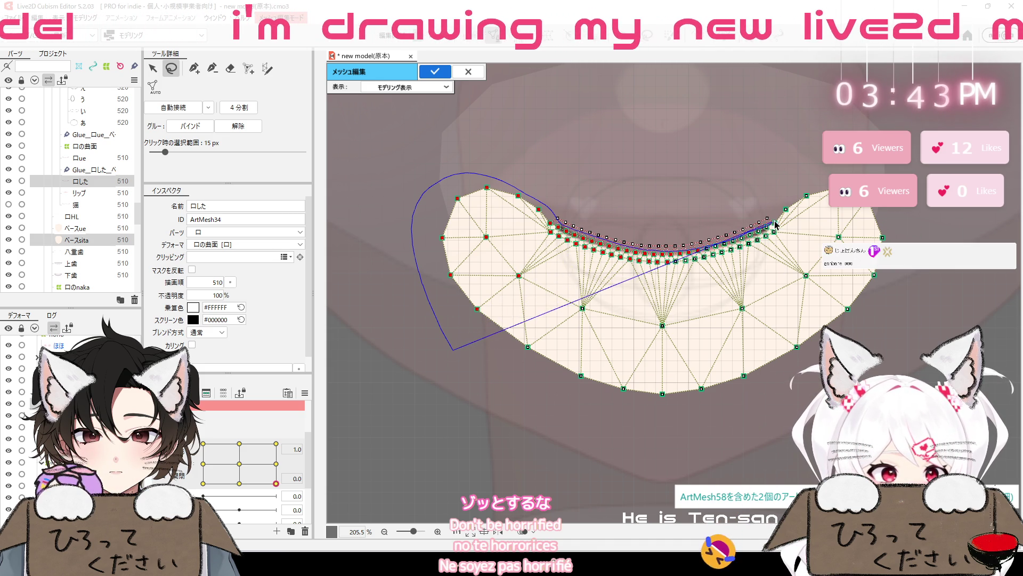
left_click_drag(828, 179, 898, 317)
left_click_drag(684, 459, 381, 250)
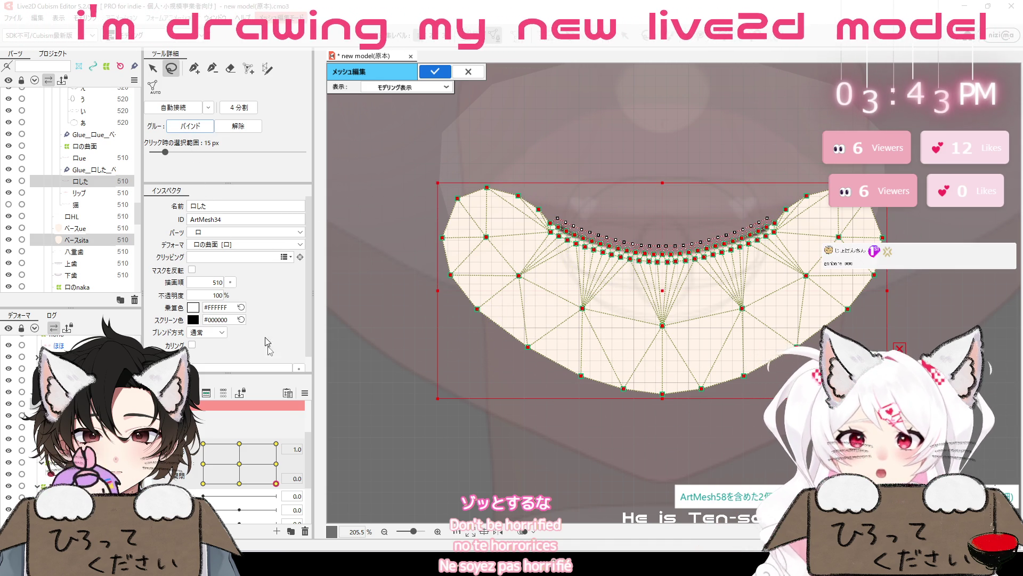
left_click(434, 72)
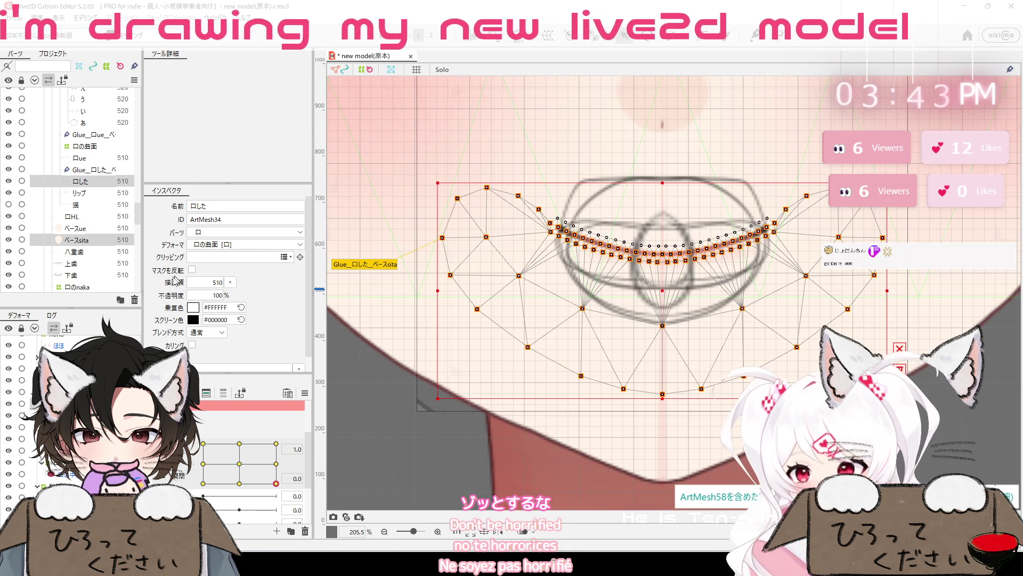
left_click(118, 170)
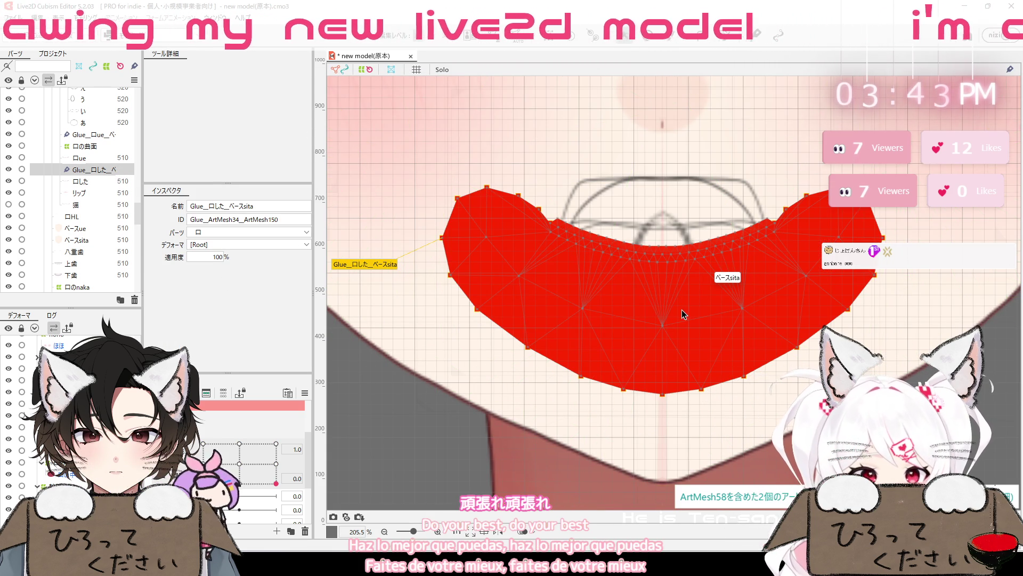
scroll(731, 269, "up", 3)
Select the 口の曲面 warp deformer and set the mouth parameter to the fully open -1.0 / 1.0 keyform
scroll(731, 269, "down", 1)
scroll(711, 258, "down", 5)
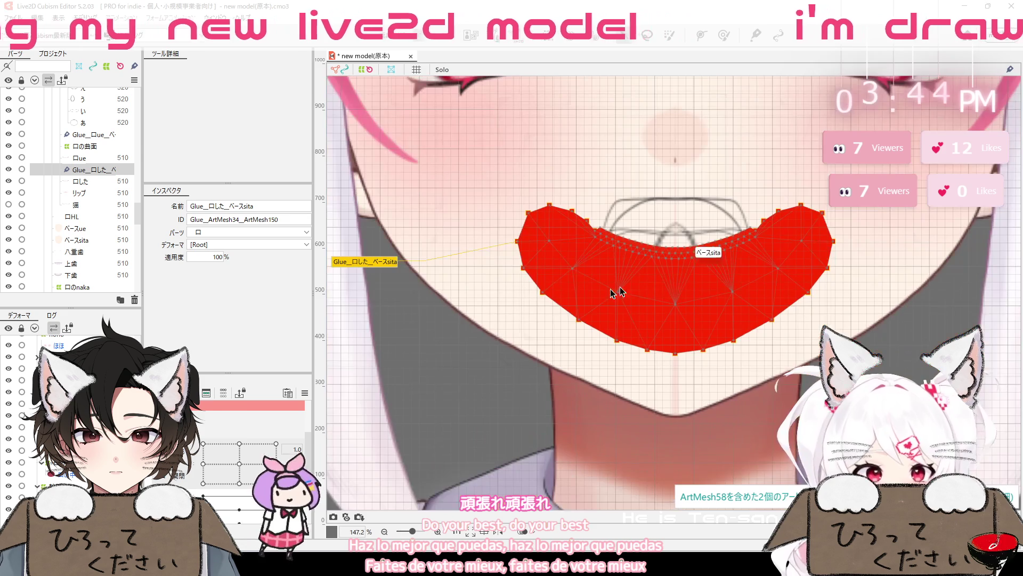
left_click(94, 206)
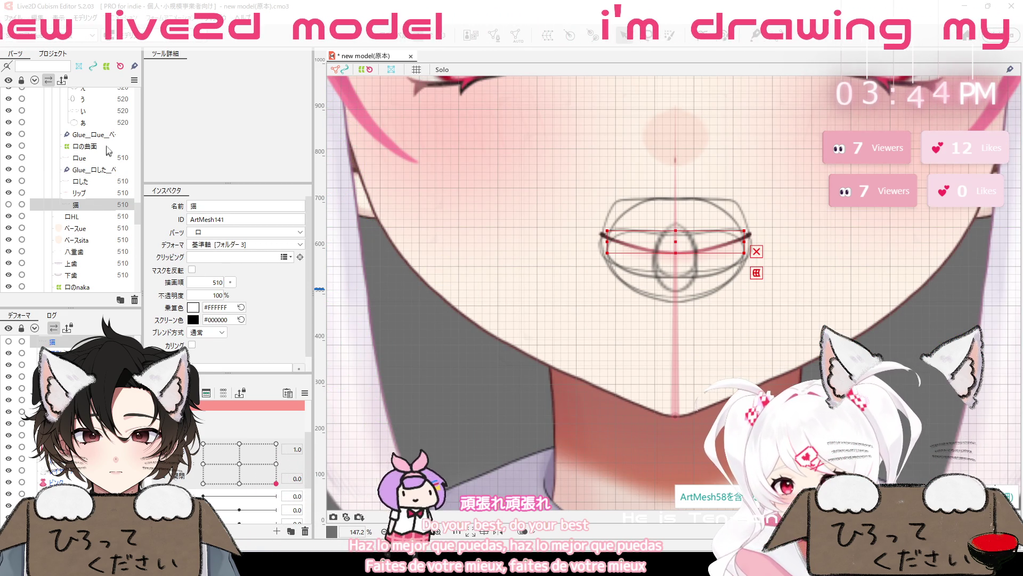
left_click(392, 427)
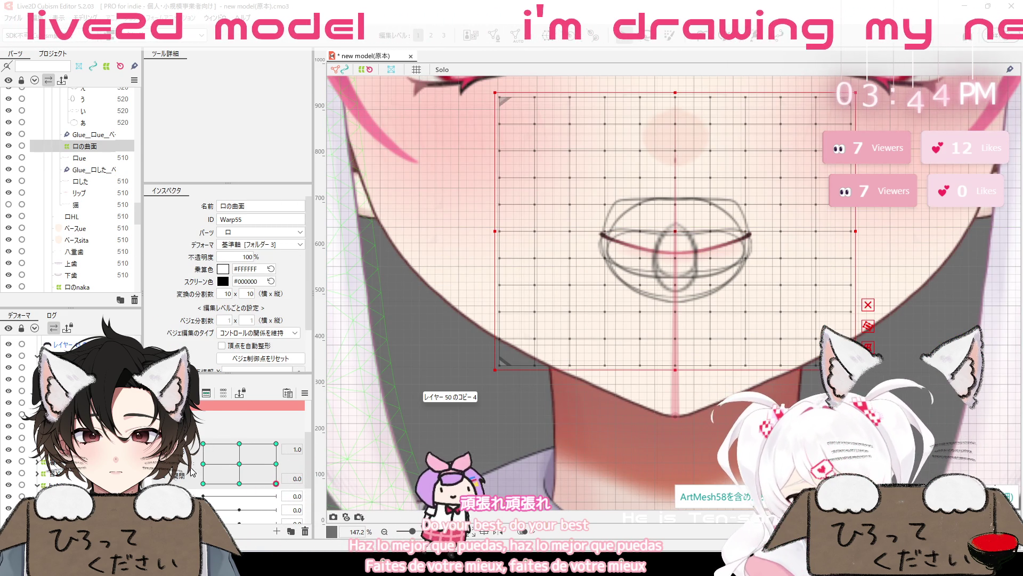
left_click(275, 481)
left_click(203, 465)
left_click_drag(195, 451, 199, 424)
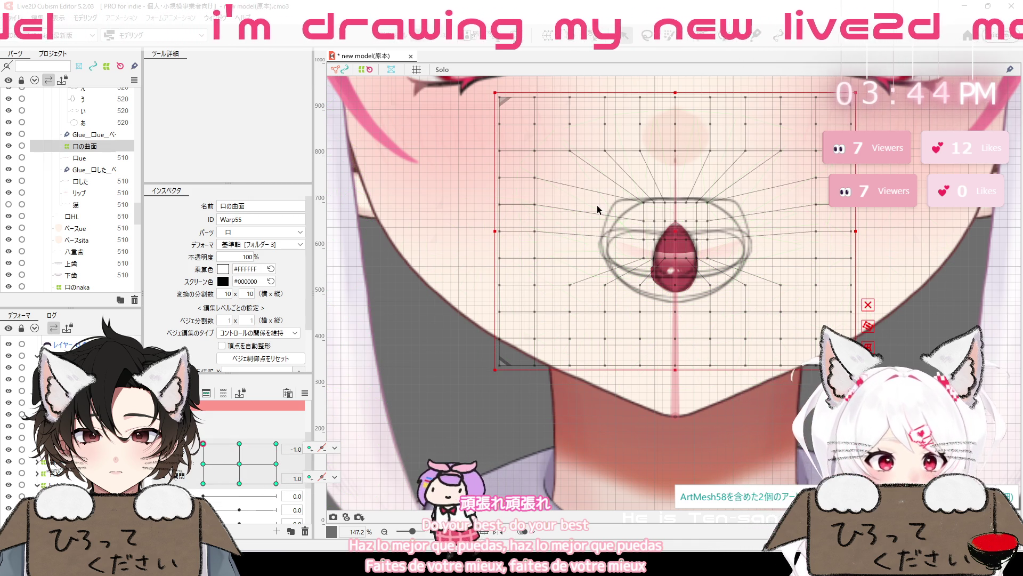
left_click(649, 268)
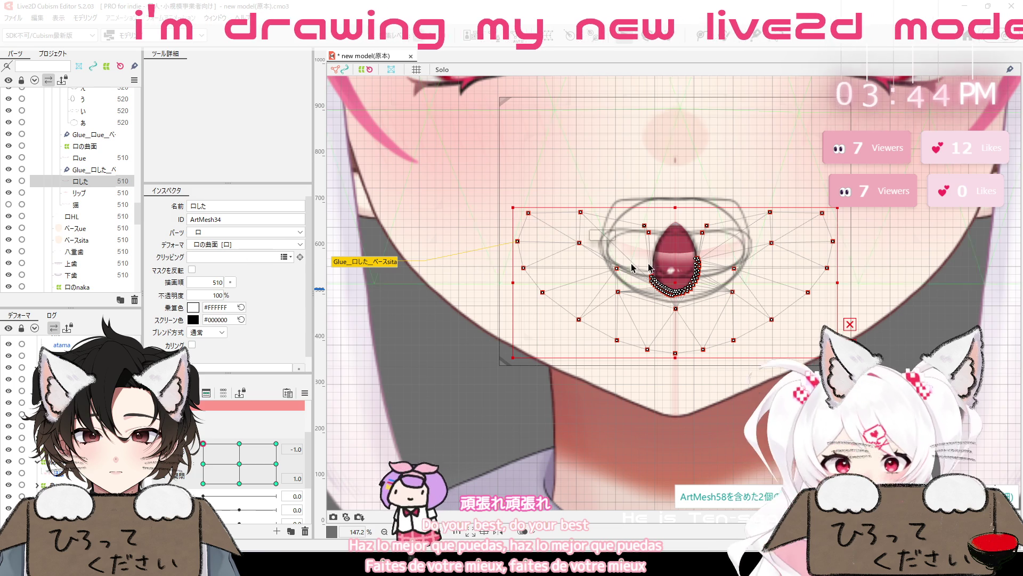
Start the glue weight brush, paint the open mouth's left edge, and undo the bad stroke
scroll(768, 260, "up", 3)
scroll(768, 259, "up", 3)
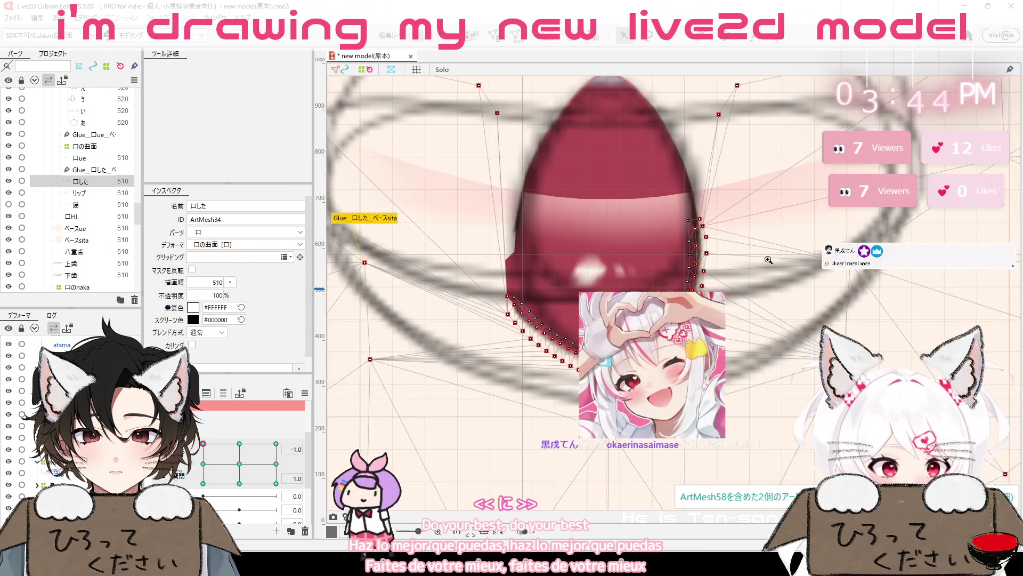
scroll(768, 260, "up", 1)
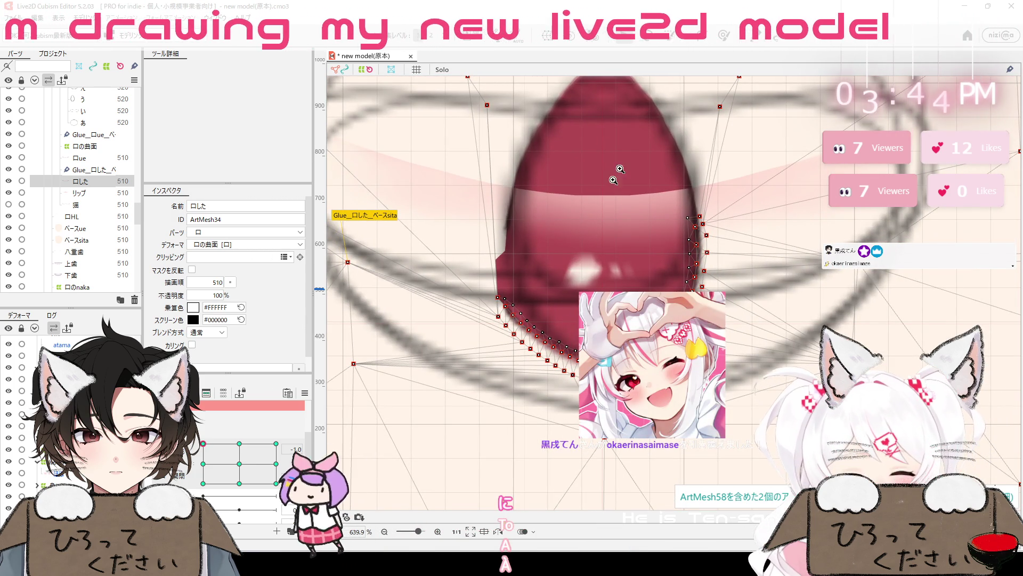
mouse_move(463, 285)
left_mouse_down()
mouse_move(622, 278)
mouse_move(672, 167)
mouse_move(715, 219)
mouse_move(710, 334)
mouse_move(658, 319)
left_mouse_up()
left_click(639, 255)
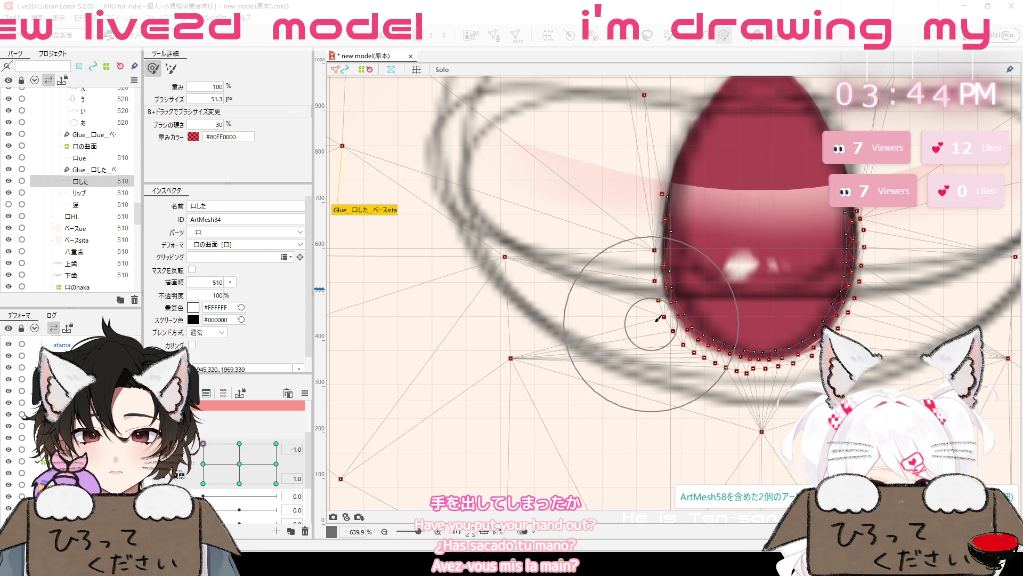
left_click_drag(827, 420, 685, 405)
left_click_drag(514, 302, 506, 260)
key("ctrl+z")
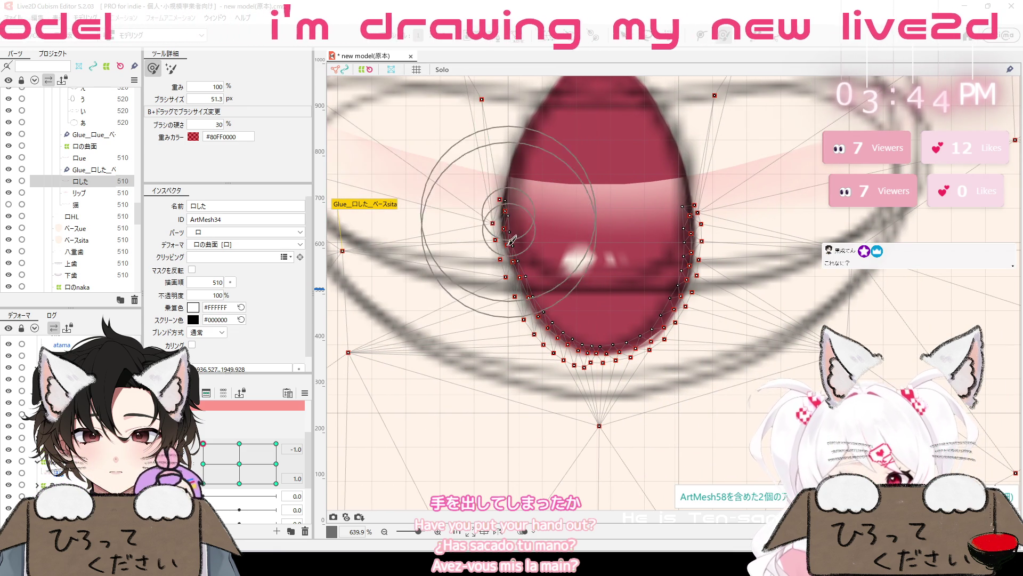
Repaint glue weight along the left and lower-left mouth edge, then exit the brush
left_click_drag(511, 241, 497, 228)
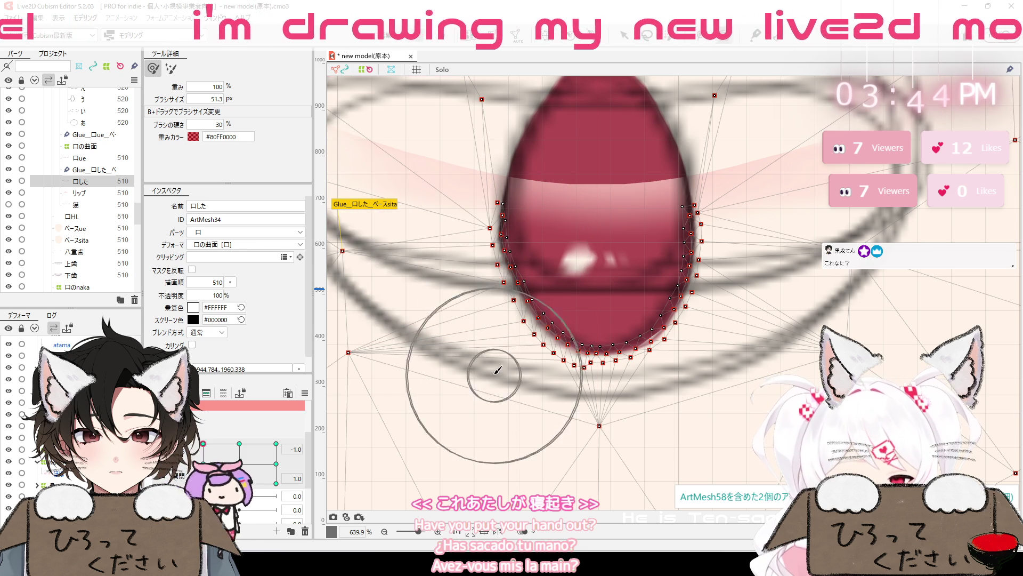
mouse_move(493, 346)
left_mouse_down()
mouse_move(504, 342)
mouse_move(494, 351)
left_mouse_up()
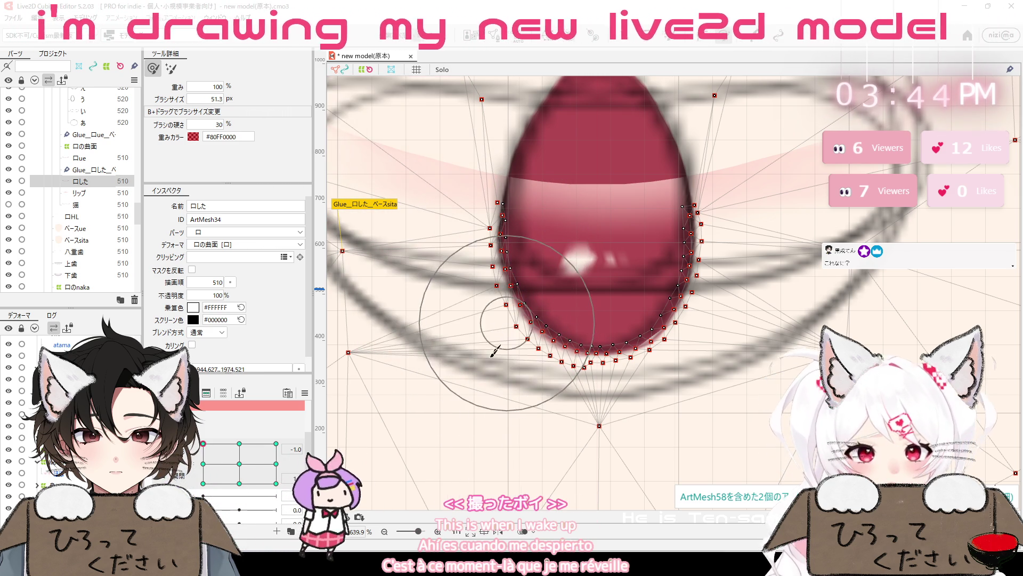
left_click_drag(463, 419, 651, 375)
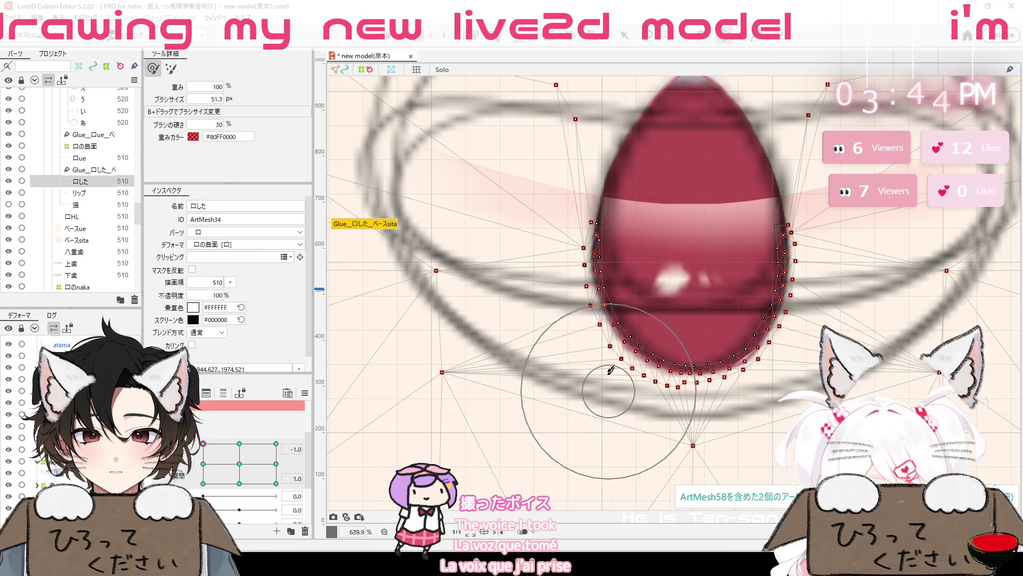
left_click_drag(611, 369, 589, 366)
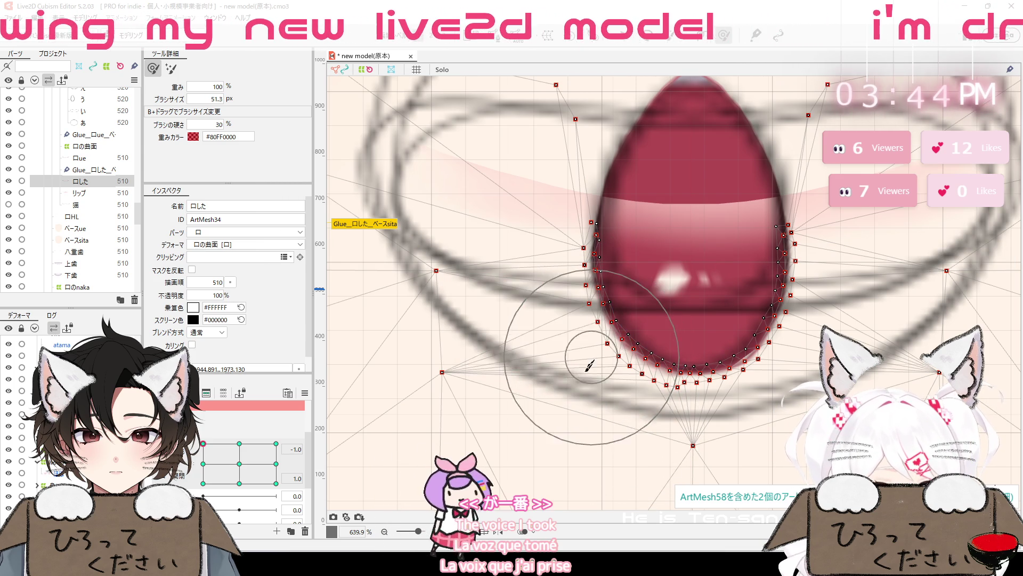
key("Escape")
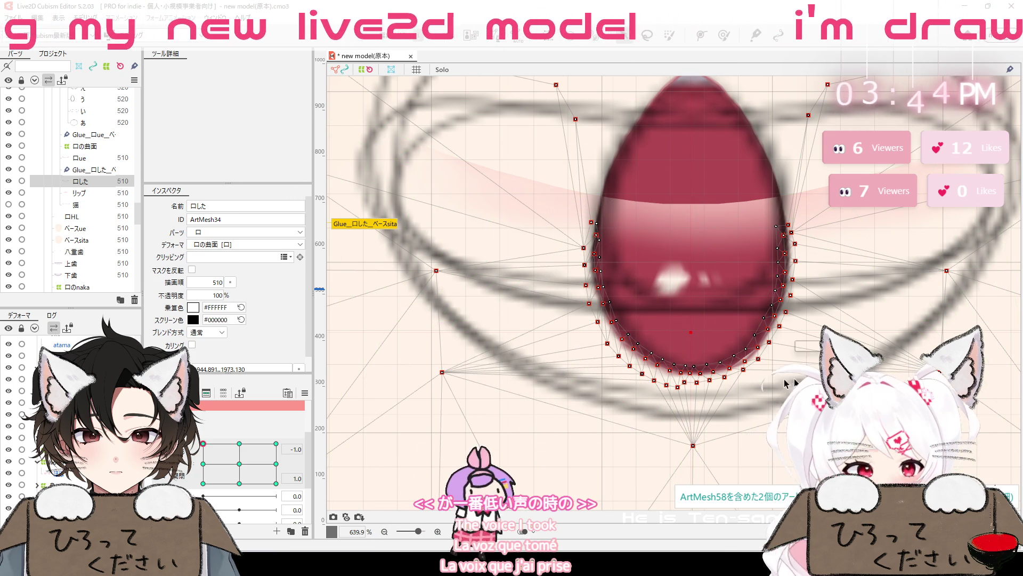
scroll(707, 262, "up", 4)
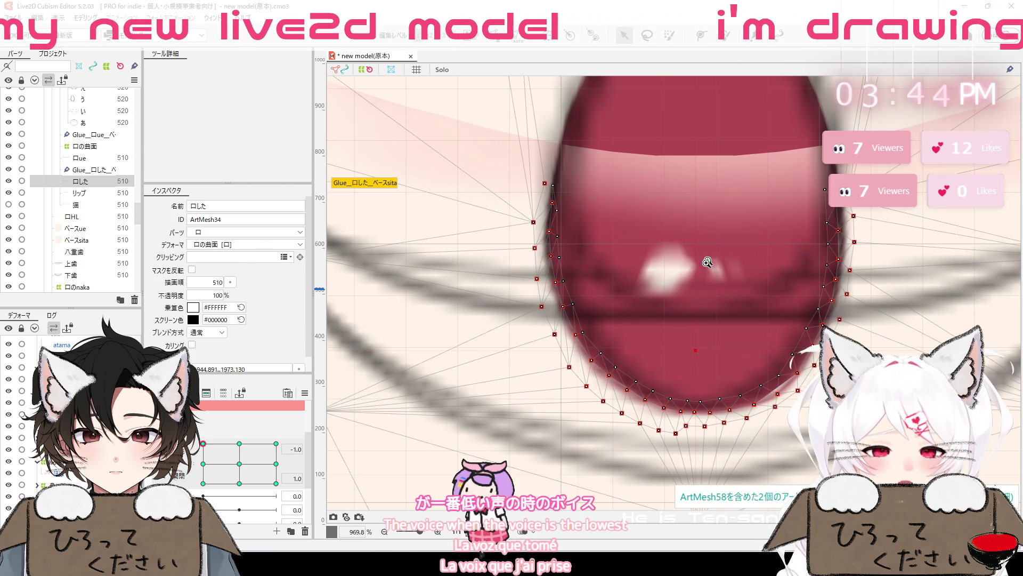
Drag 口した's upper-left vertices down onto the open mouth's left outline
scroll(648, 276, "up", 1)
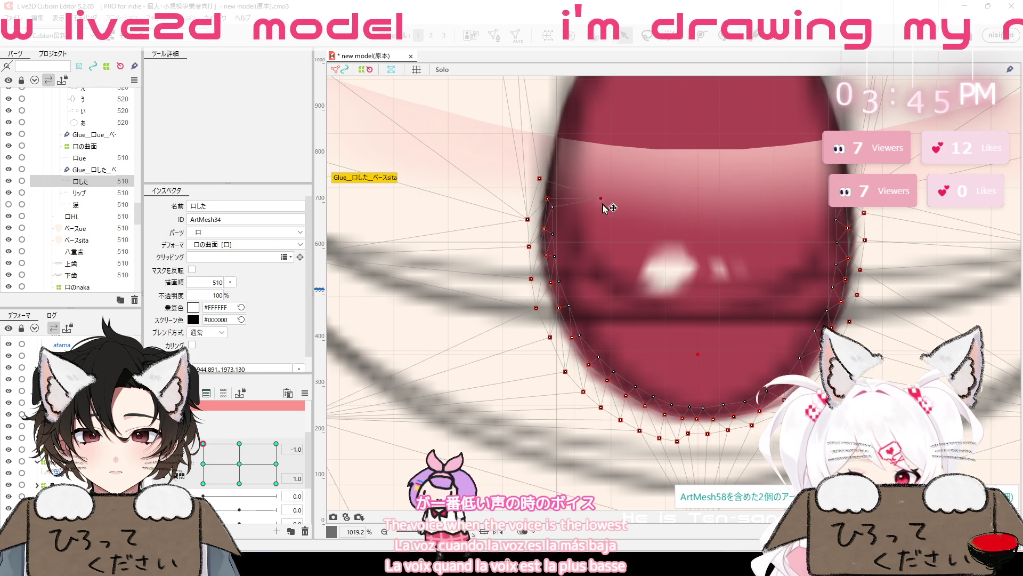
mouse_move(548, 187)
left_mouse_down()
mouse_move(542, 208)
mouse_move(546, 199)
mouse_move(553, 216)
left_mouse_up()
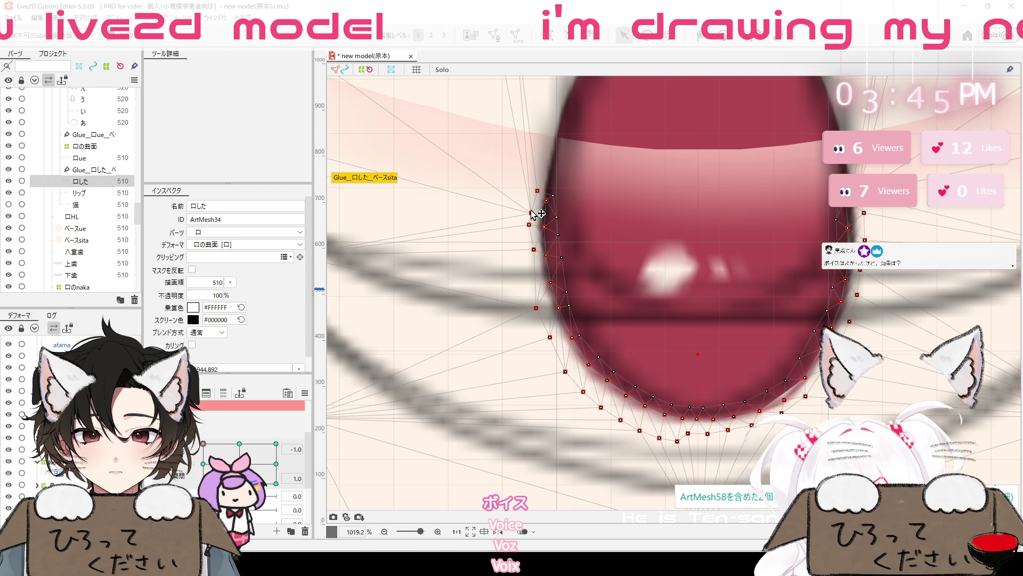
left_click_drag(538, 191, 532, 215)
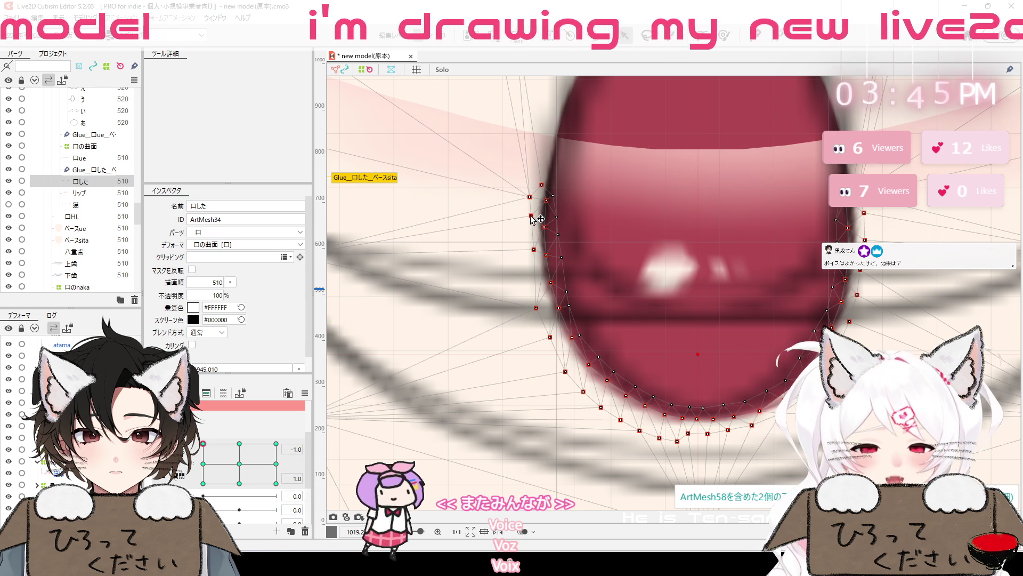
left_click(534, 248)
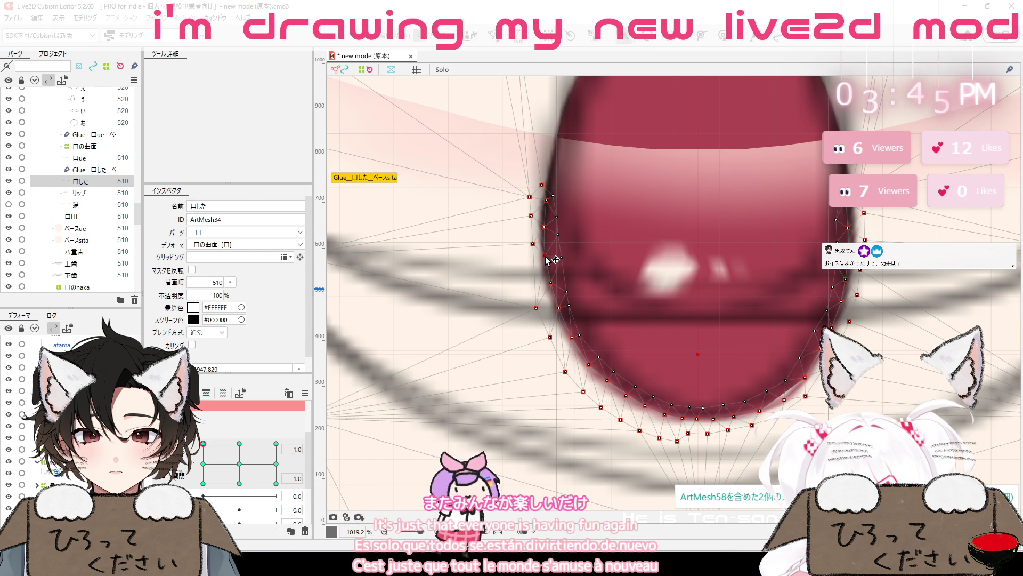
left_click(533, 245)
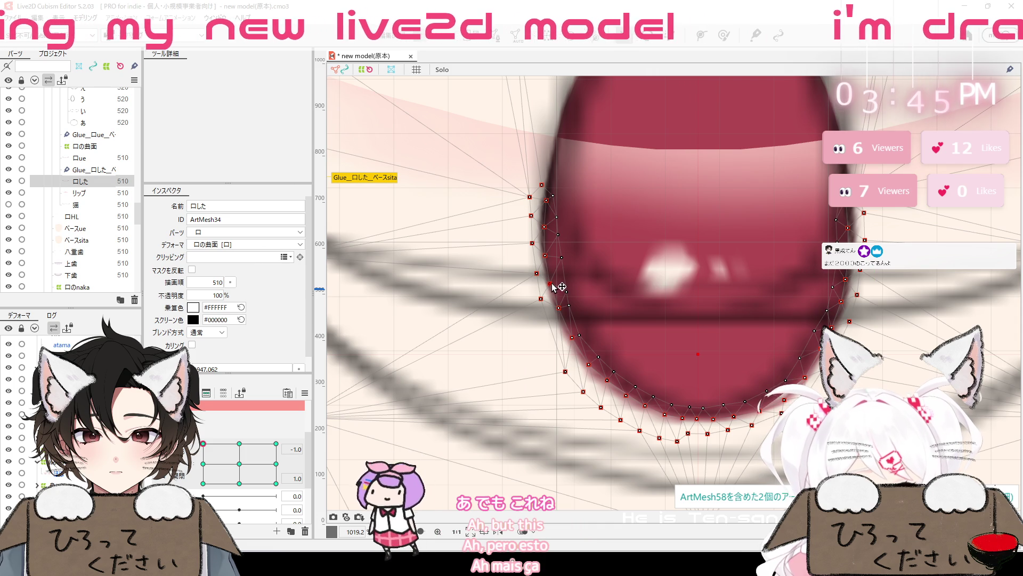
Pull 口した's lower-left and bottom vertices up and inward onto the mouth's rounded bottom curve
left_click_drag(564, 371, 556, 334)
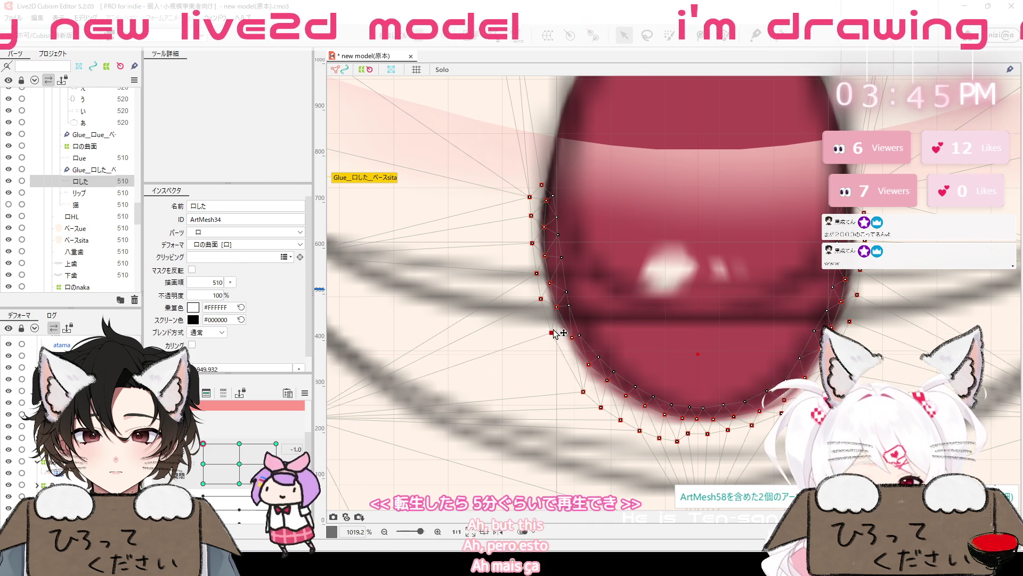
left_click_drag(583, 392, 569, 361)
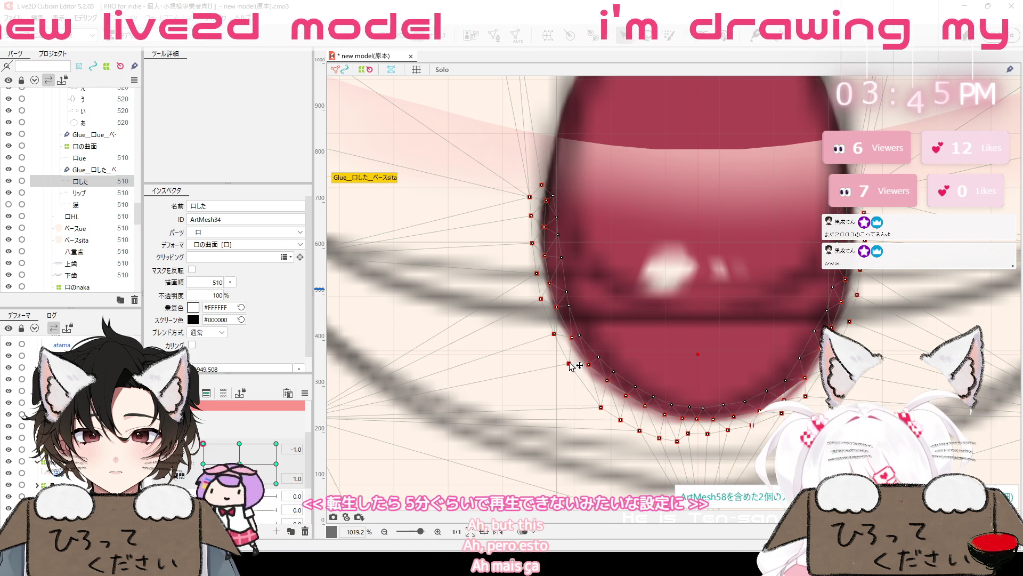
mouse_move(601, 410)
left_mouse_down()
mouse_move(586, 393)
mouse_move(592, 383)
left_mouse_up()
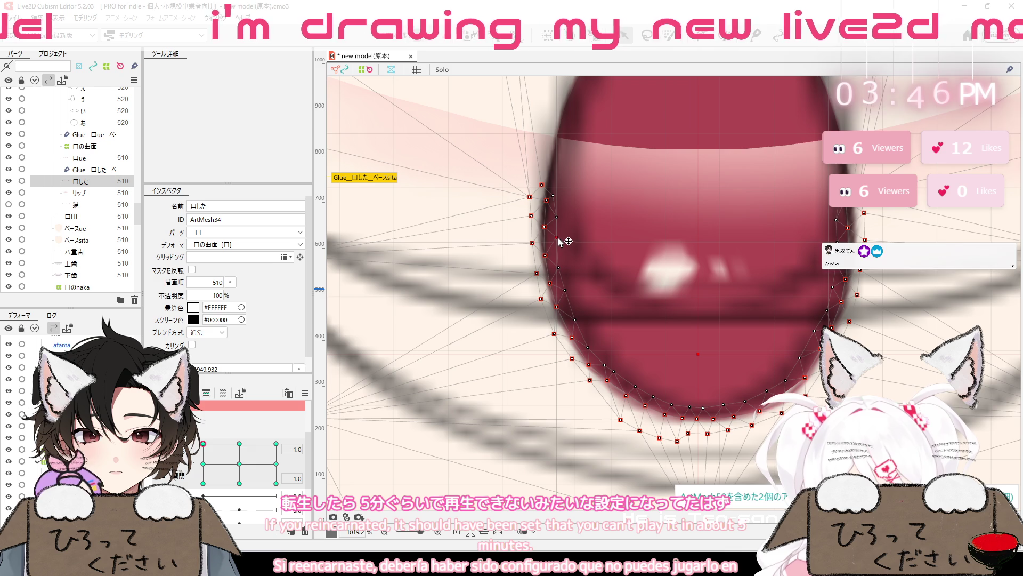
left_click_drag(559, 239, 558, 242)
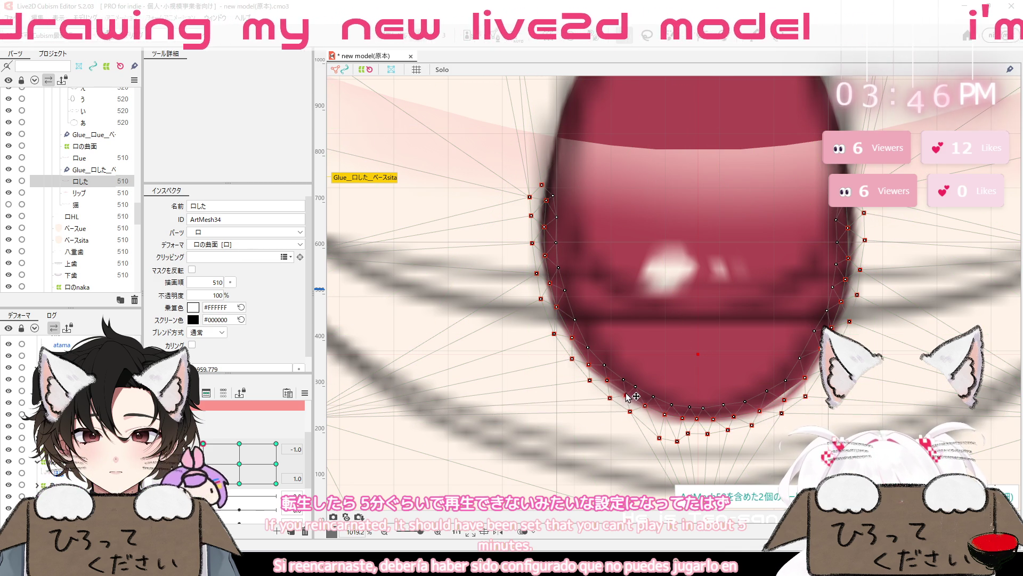
left_click_drag(613, 420, 626, 396)
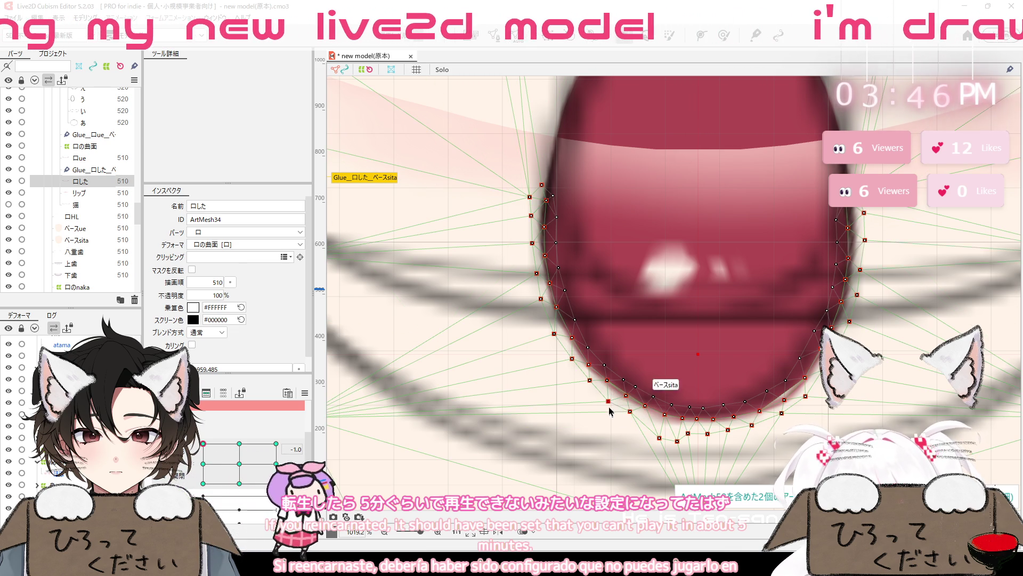
Check each vertex along 口した's bottom edge and outer ring, then select the あ mouth mesh
left_click(609, 400)
left_click(641, 393)
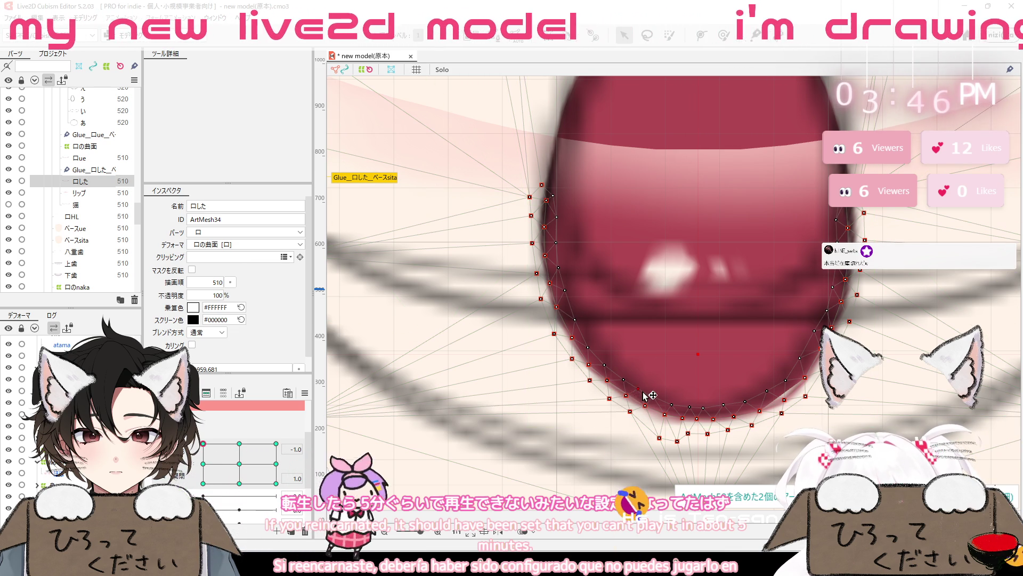
left_click(676, 407)
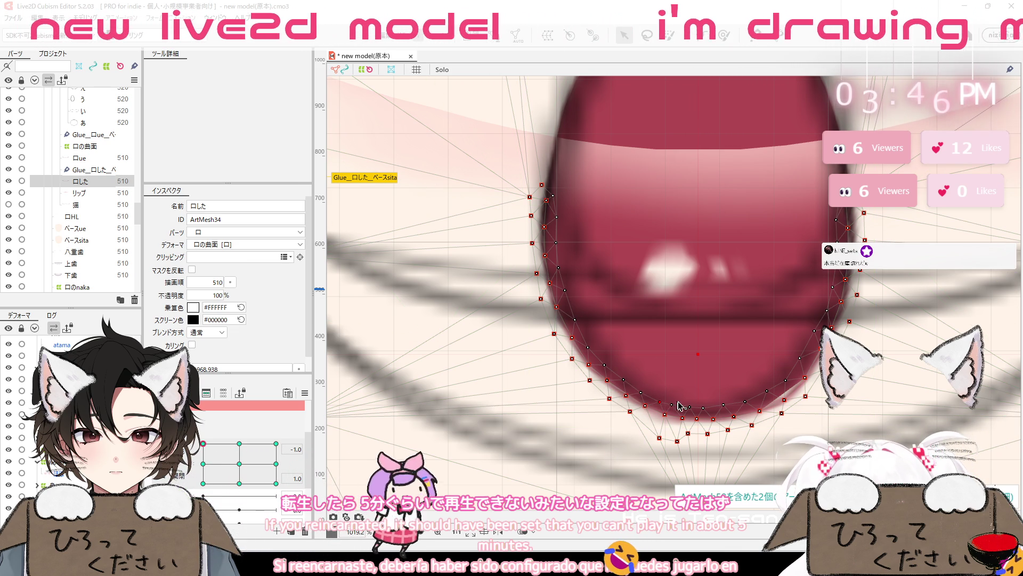
left_click(712, 410)
left_click(672, 432)
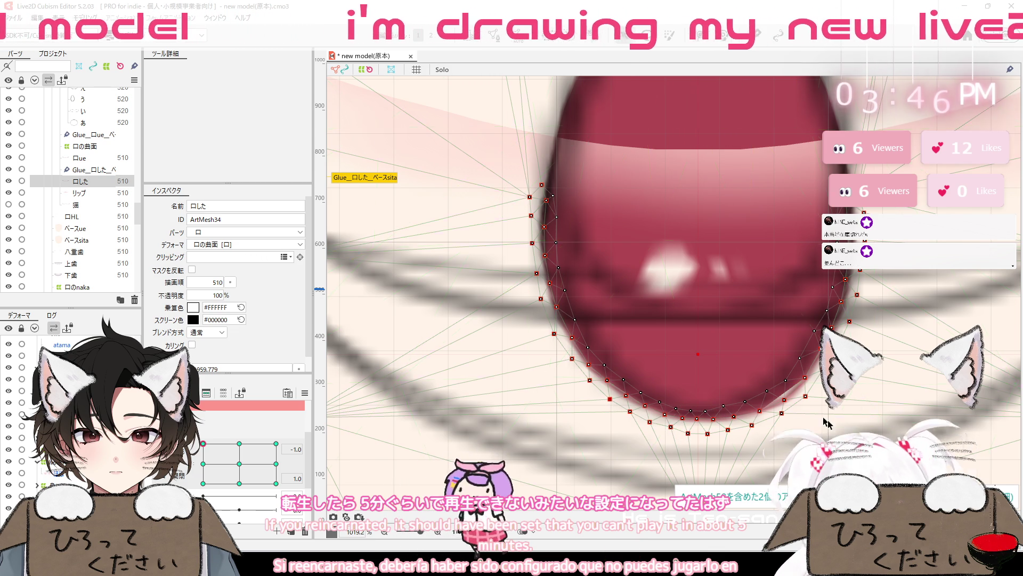
scroll(825, 421, "down", 2)
scroll(825, 421, "up", 3)
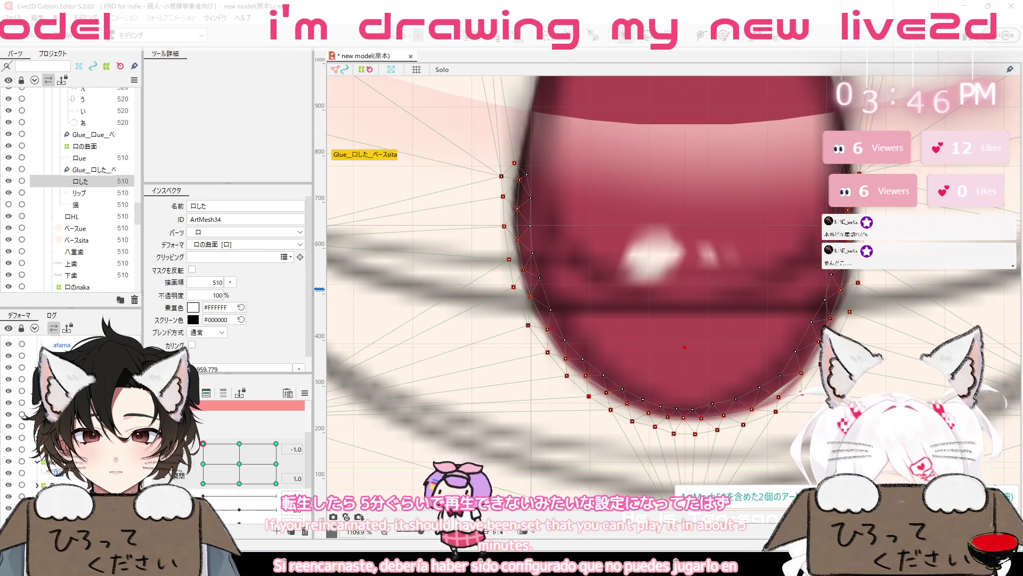
left_click(81, 122)
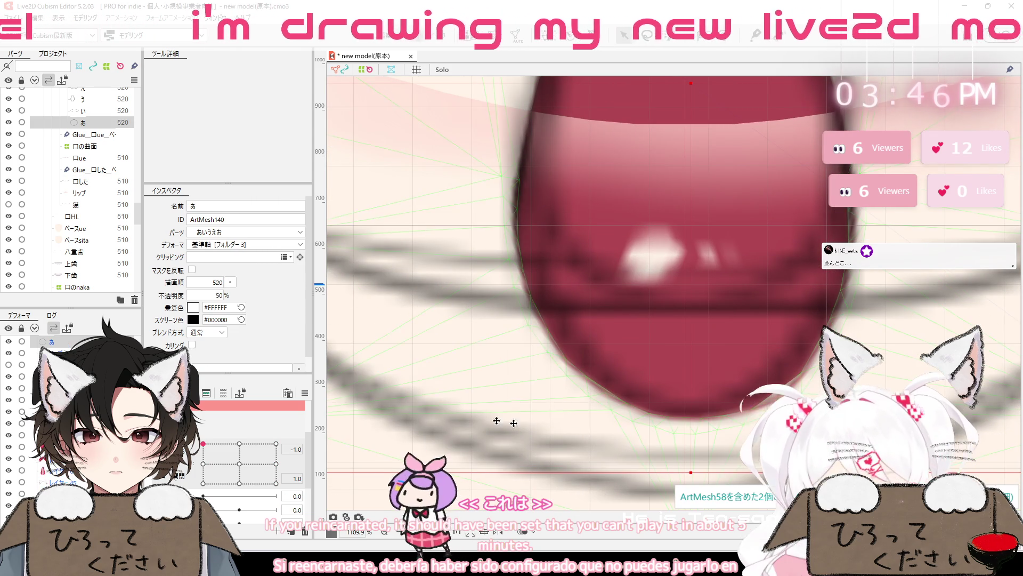
left_click(76, 240)
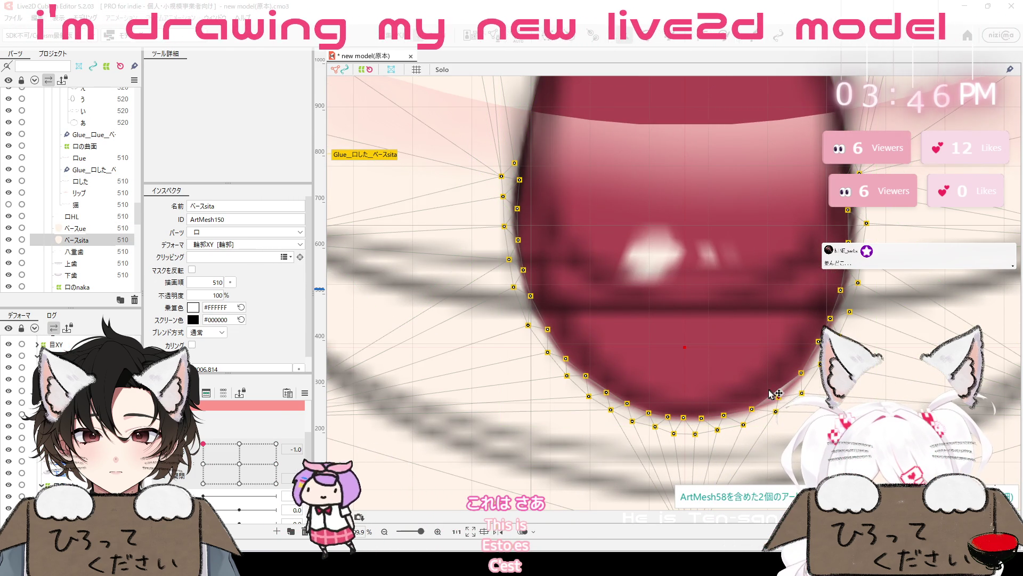
scroll(796, 408, "up", 2)
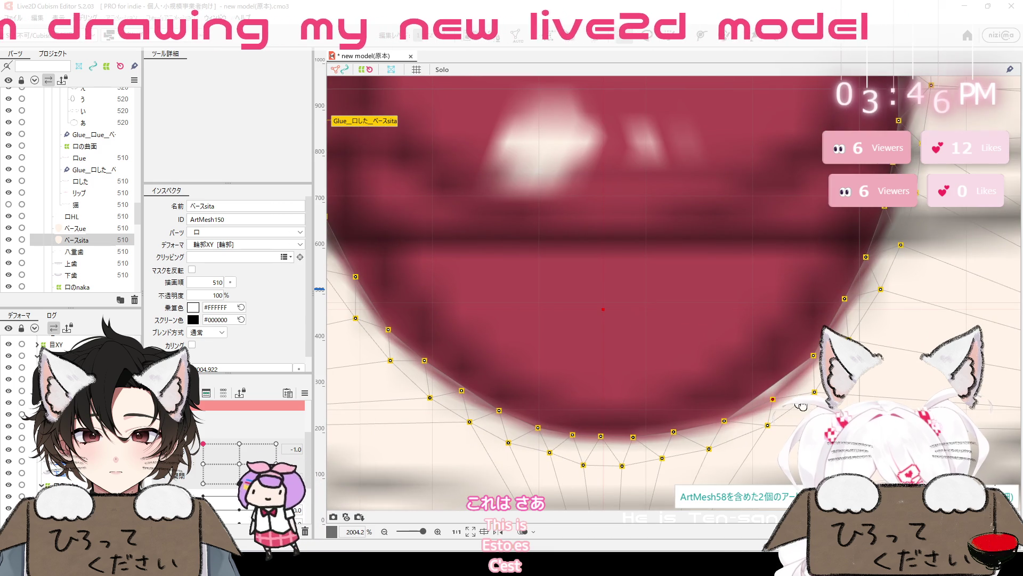
scroll(791, 409, "down", 5)
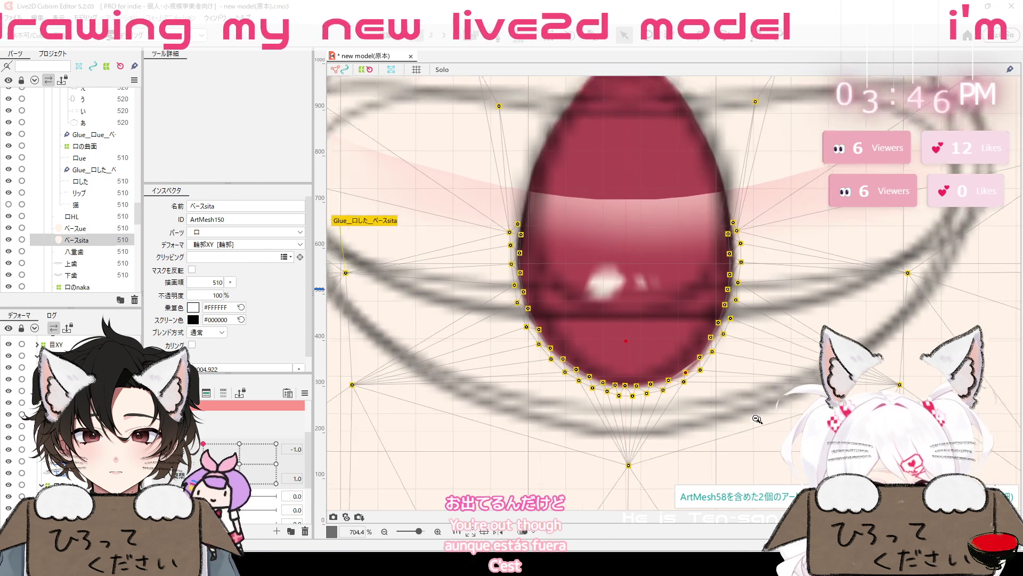
scroll(741, 427, "up", 1)
scroll(751, 429, "up", 2)
scroll(762, 432, "up", 2)
scroll(778, 435, "up", 1)
scroll(781, 435, "down", 7)
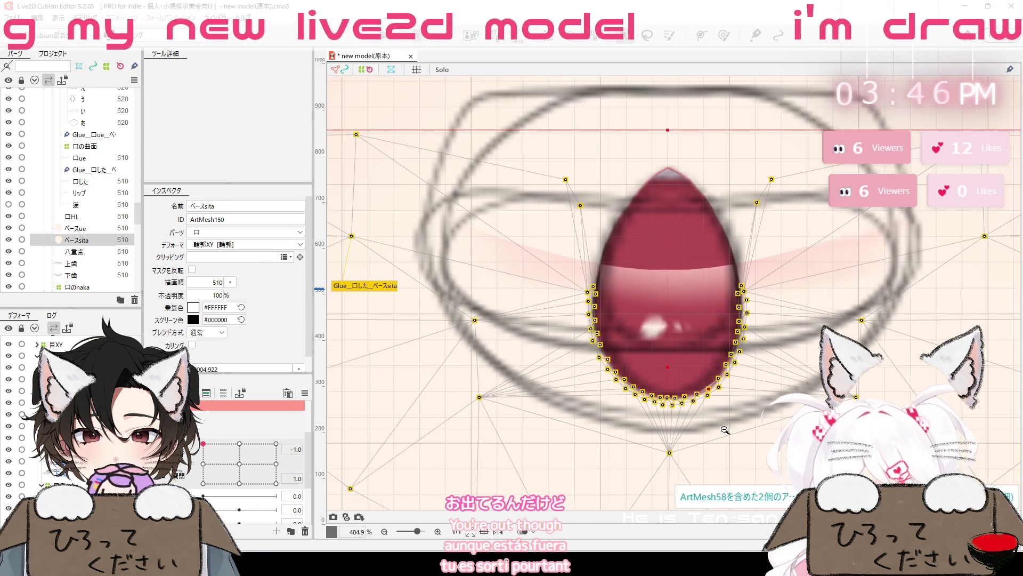
left_click(744, 439)
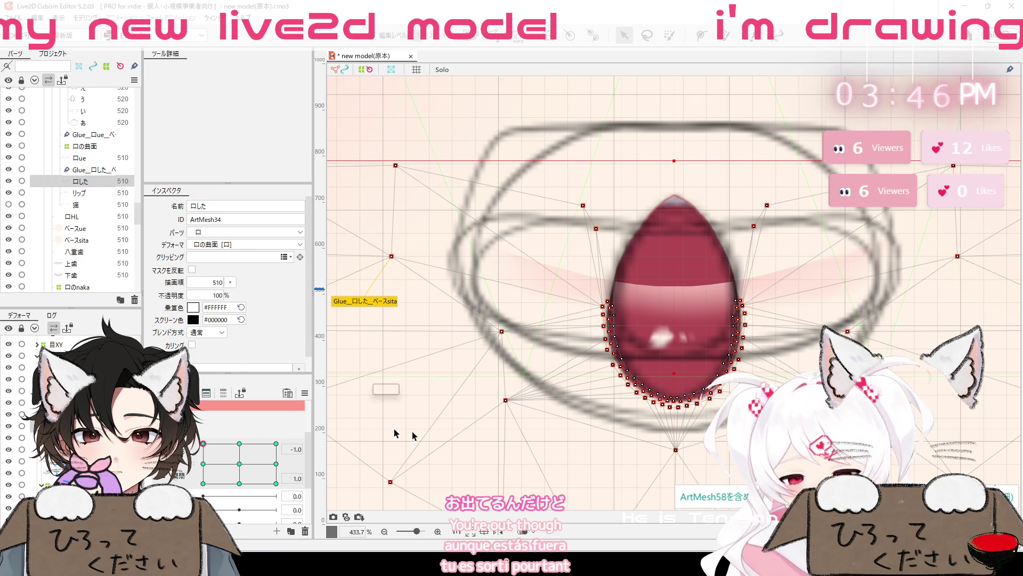
scroll(746, 426, "up", 2)
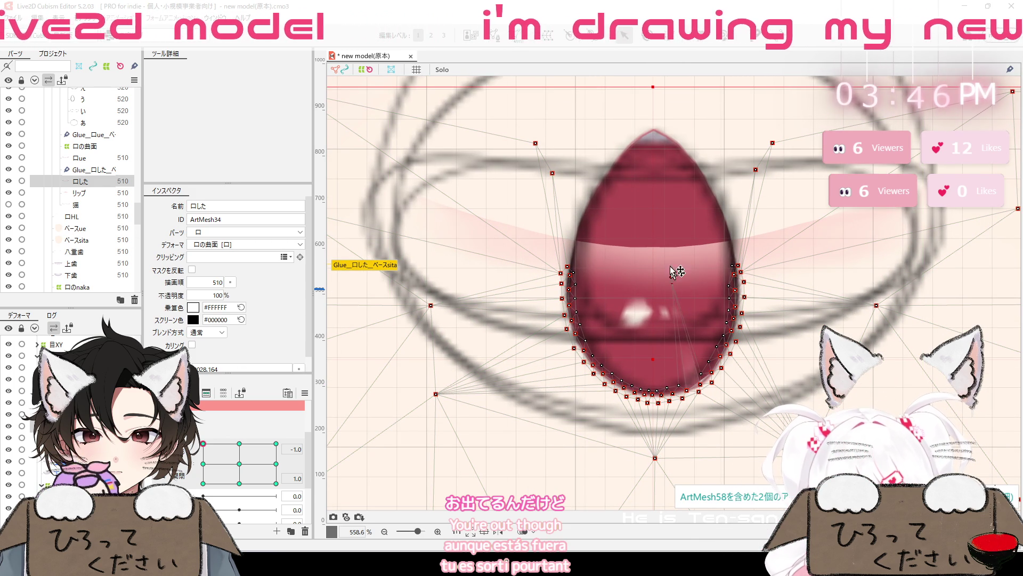
left_click(438, 393)
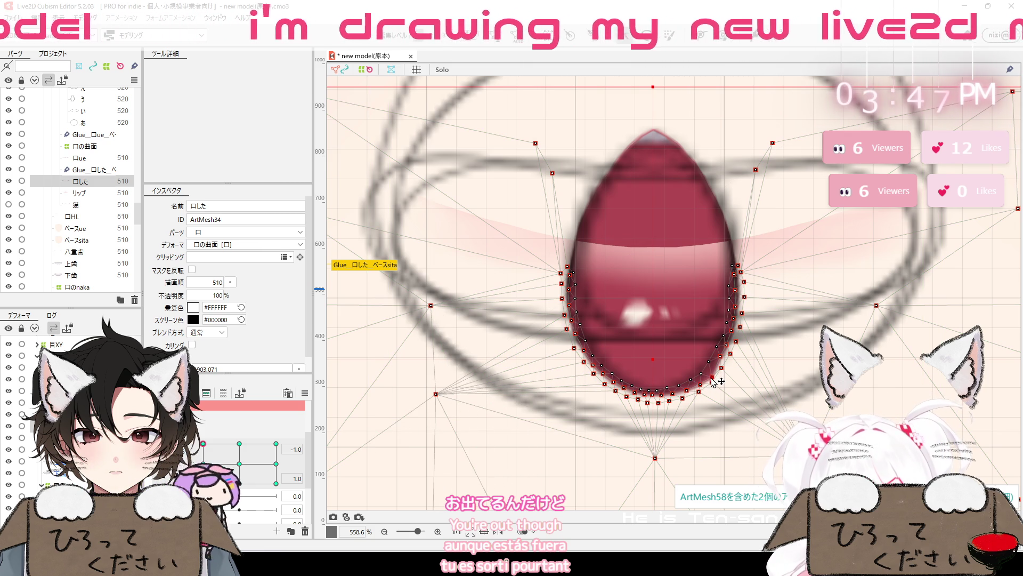
left_click_drag(712, 378, 655, 270)
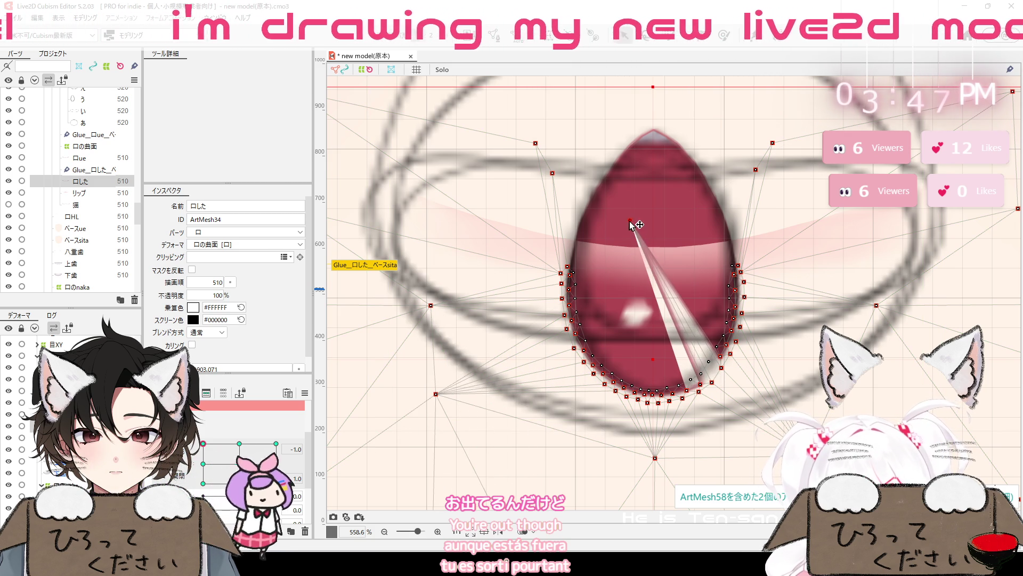
key("ctrl+z")
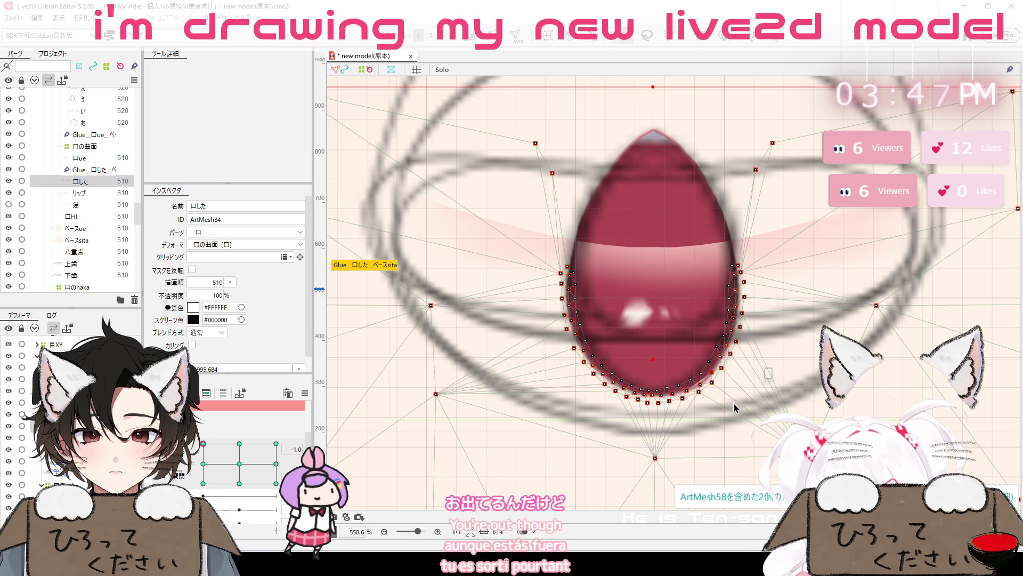
scroll(761, 435, "down", 8)
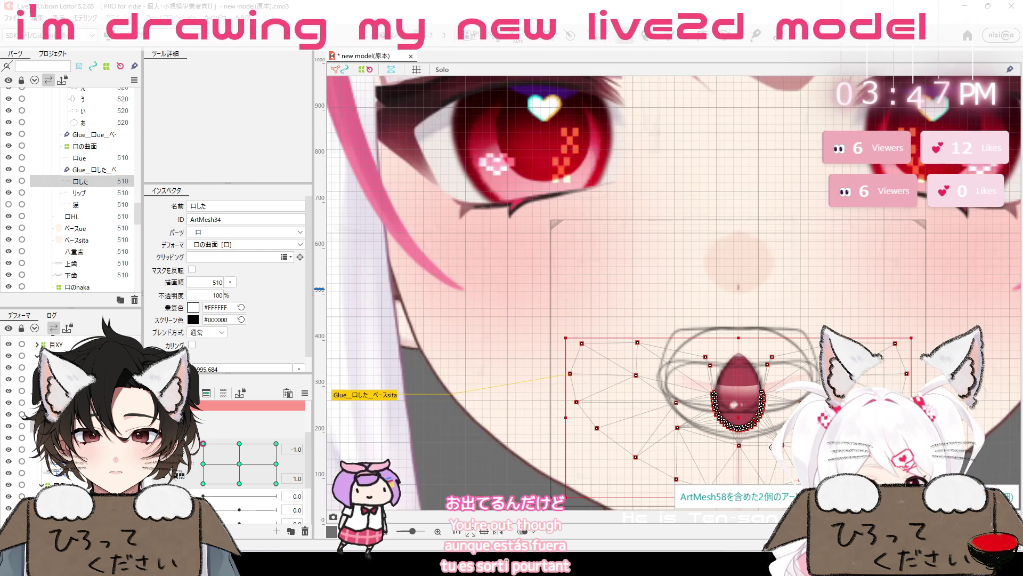
left_click_drag(762, 440, 693, 351)
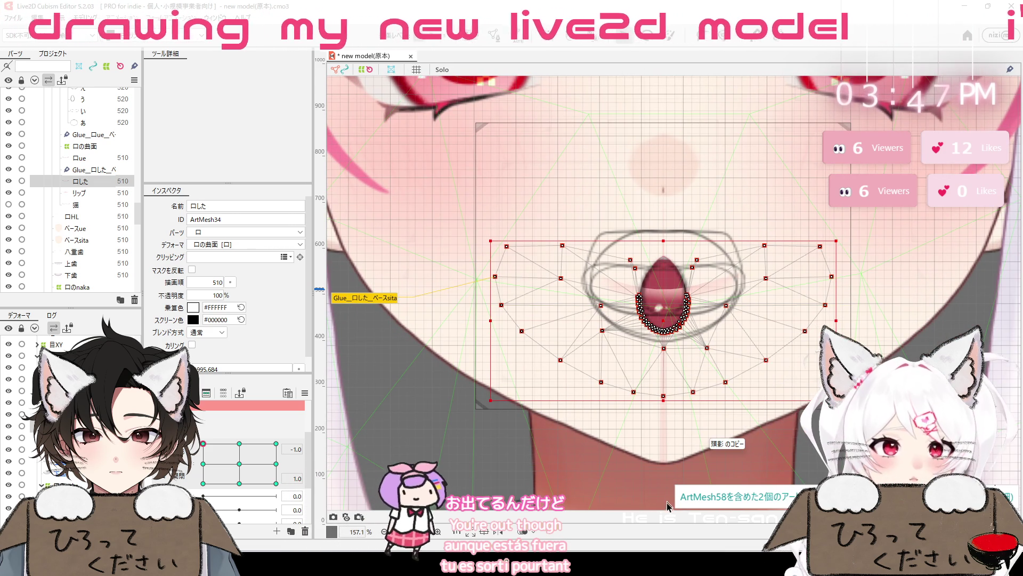